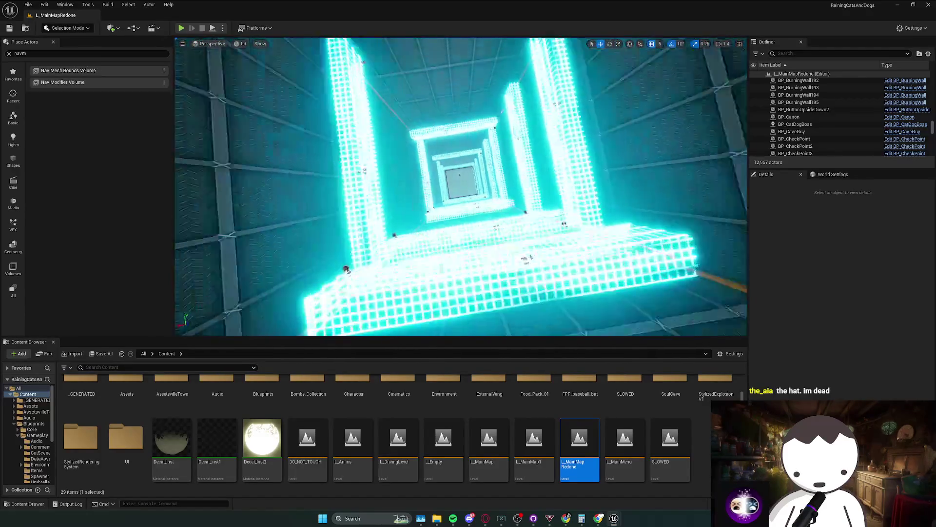
- Look around the glowing box area, save L_MainMapRedone and run a brief test play
mouse_move(461, 210)
left_mouse_down()
mouse_move(461, 160)
mouse_move(461, 214)
mouse_move(468, 175)
mouse_move(468, 205)
mouse_move(461, 186)
mouse_move(470, 195)
mouse_move(463, 188)
mouse_move(463, 198)
mouse_move(409, 206)
left_mouse_up()
key("ctrl+s")
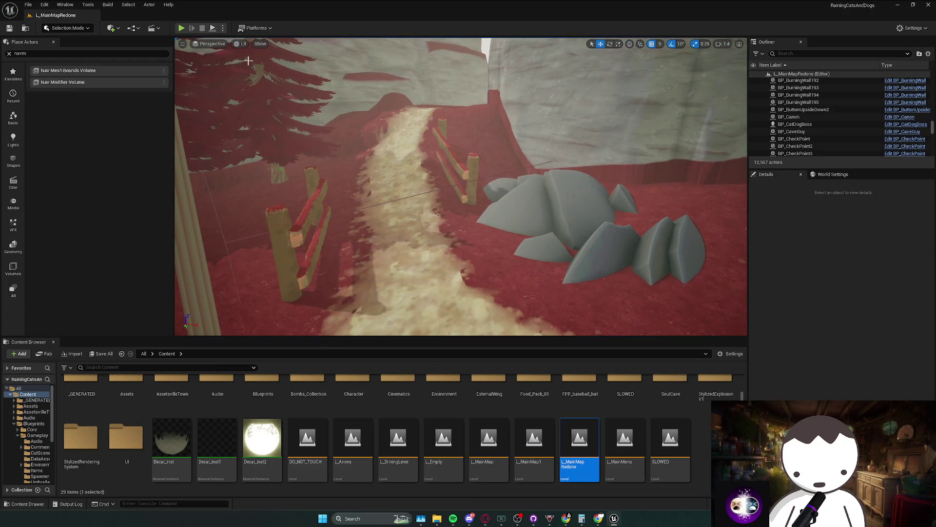
key("alt+p")
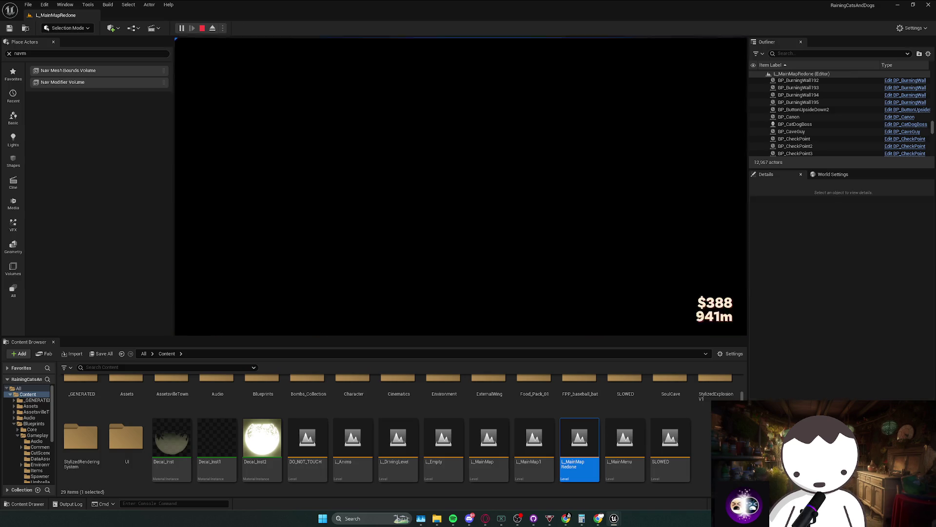
key("Escape")
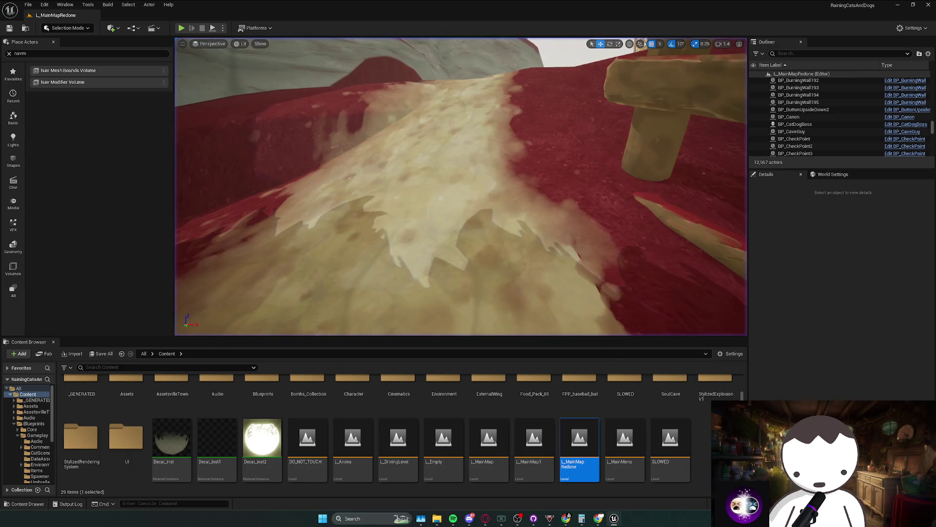
- Check the BP_CatDogBoss Blueprint, close it and move the view toward the platform
left_click(642, 504)
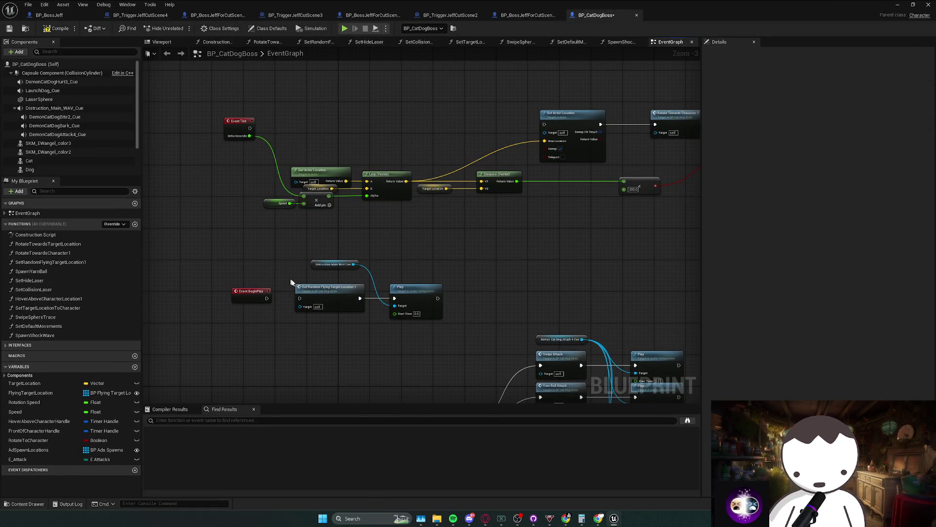
left_click(898, 6)
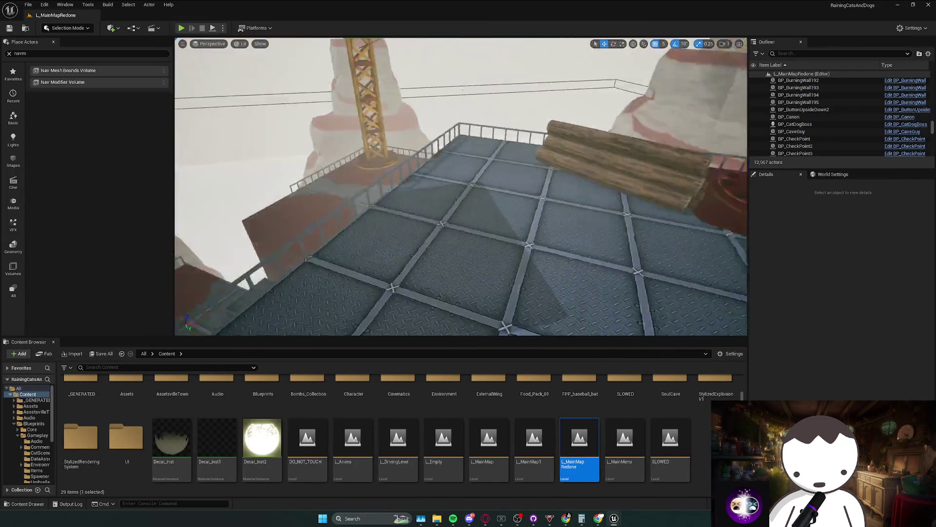
scroll(461, 187, "down", 2)
scroll(262, 83, "down", 1)
- Start playing from the platform and walk across the red ground toward the cannon
key("e")
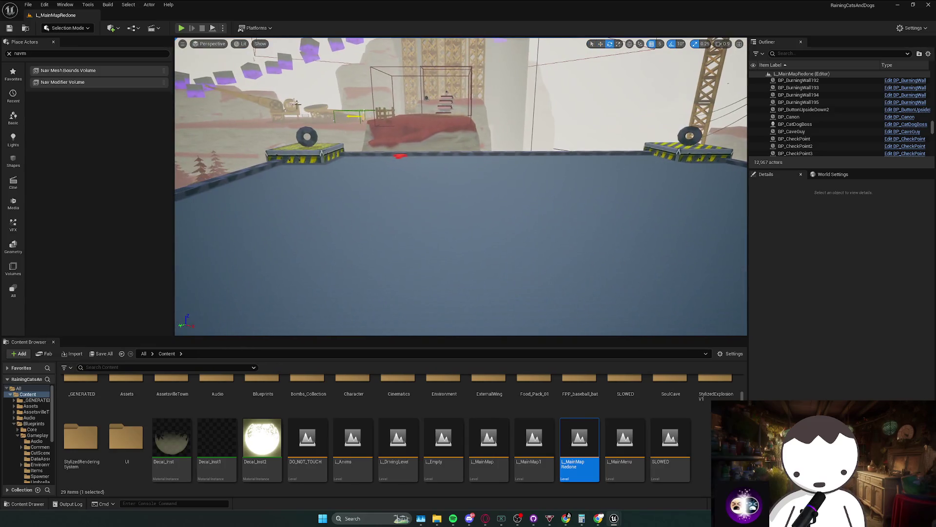
key("alt+p")
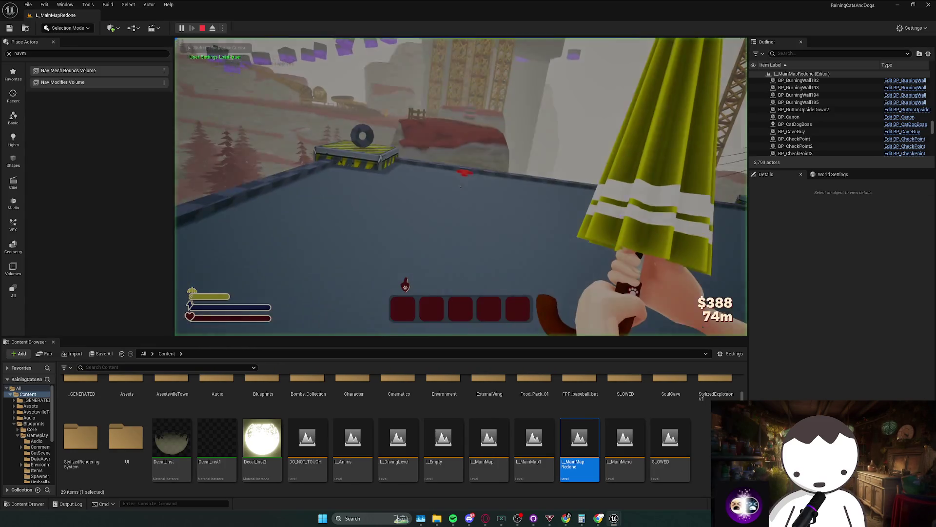
key("w")
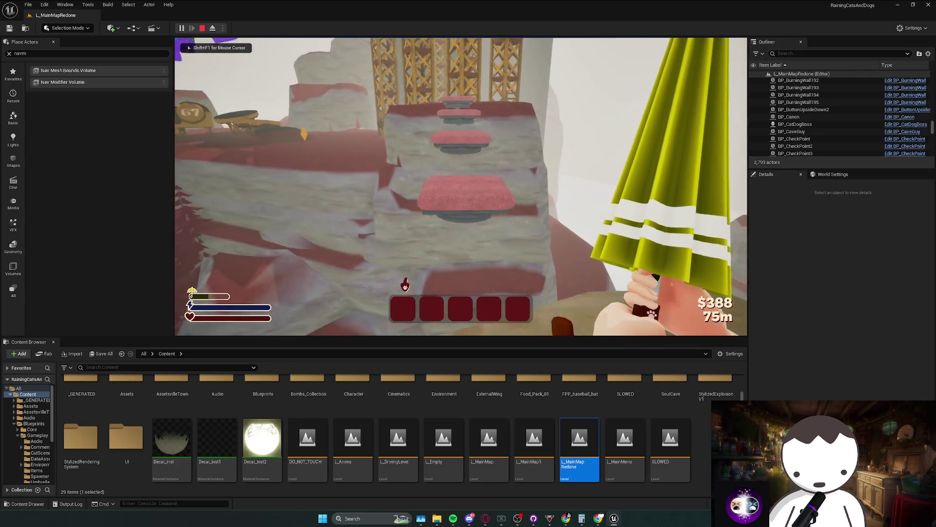
key("w")
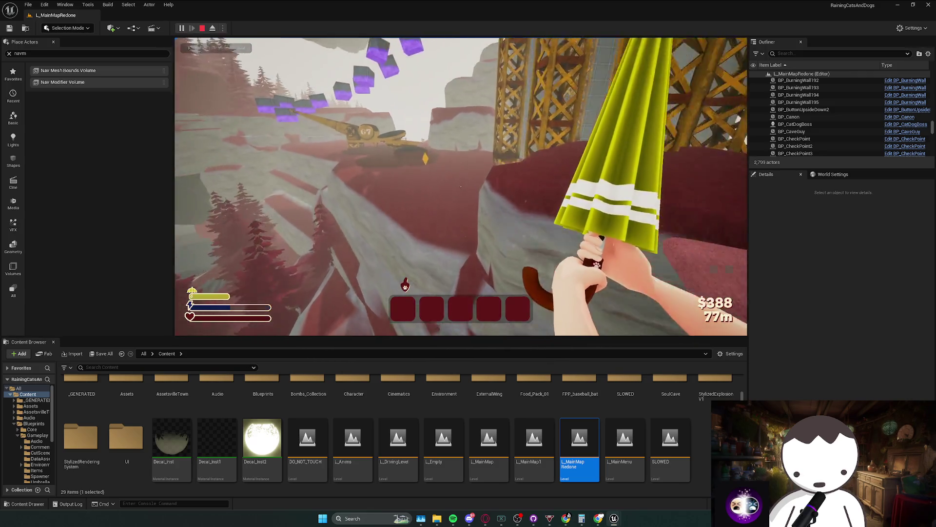
key("w")
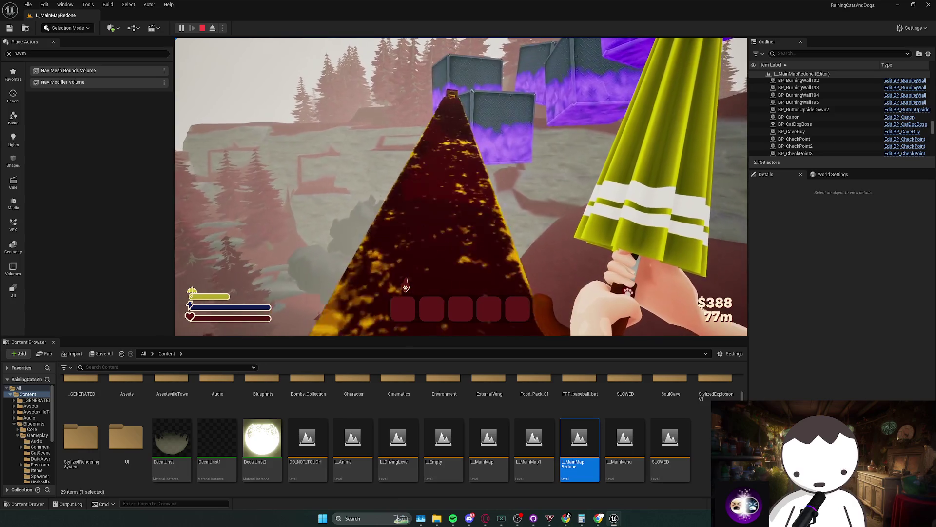
- Continue past the purple-lit block into the metal box, respawn at the checkpoint, and stop
key("w")
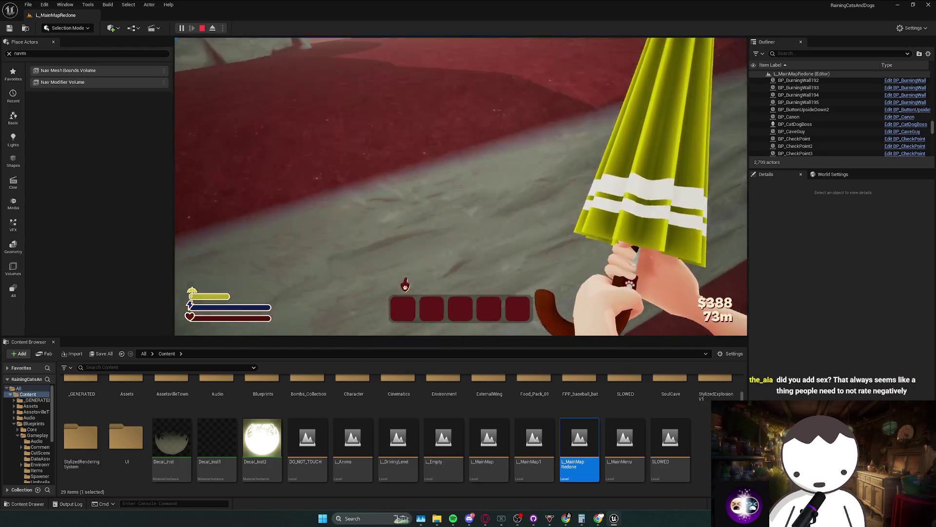
key("w")
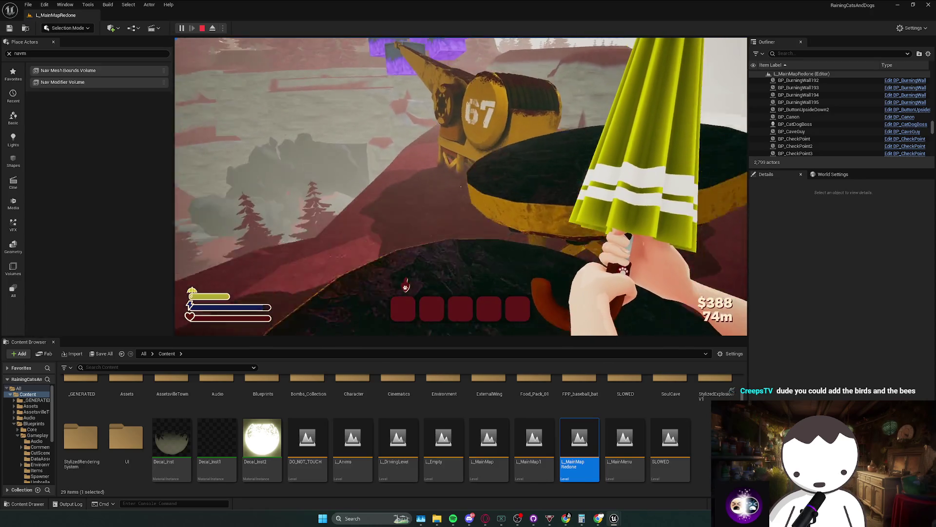
key("w")
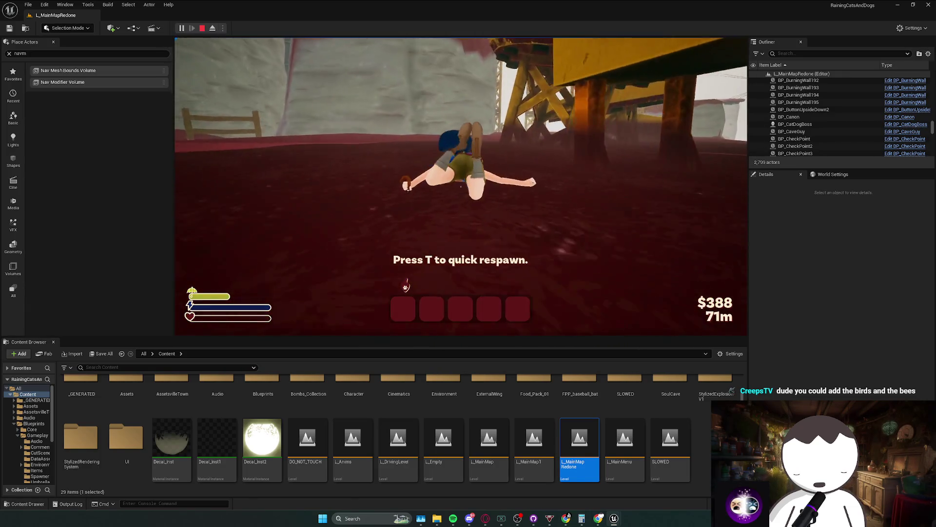
key("t")
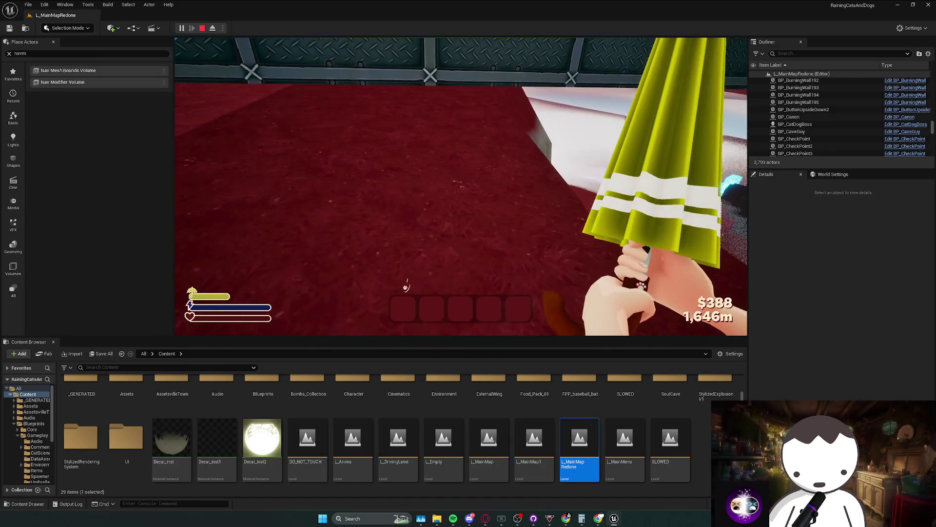
key("Escape")
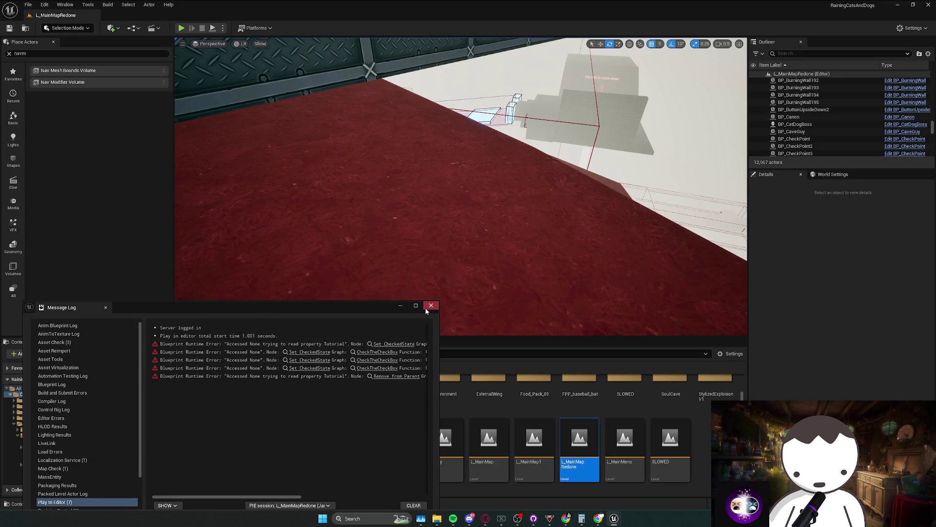
- Open the Set CheckedState error's node, close the TutorialComponent Blueprint, then close the message log
left_click(304, 360)
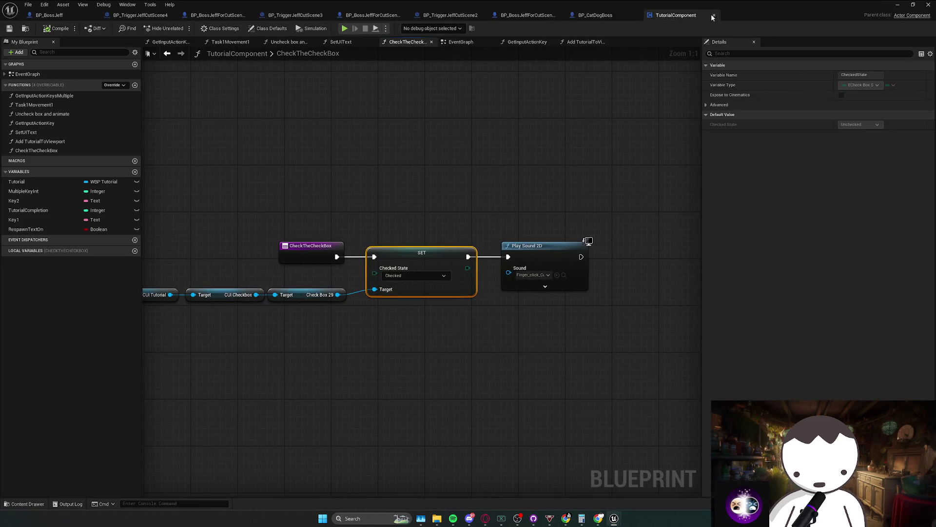
left_click(897, 5)
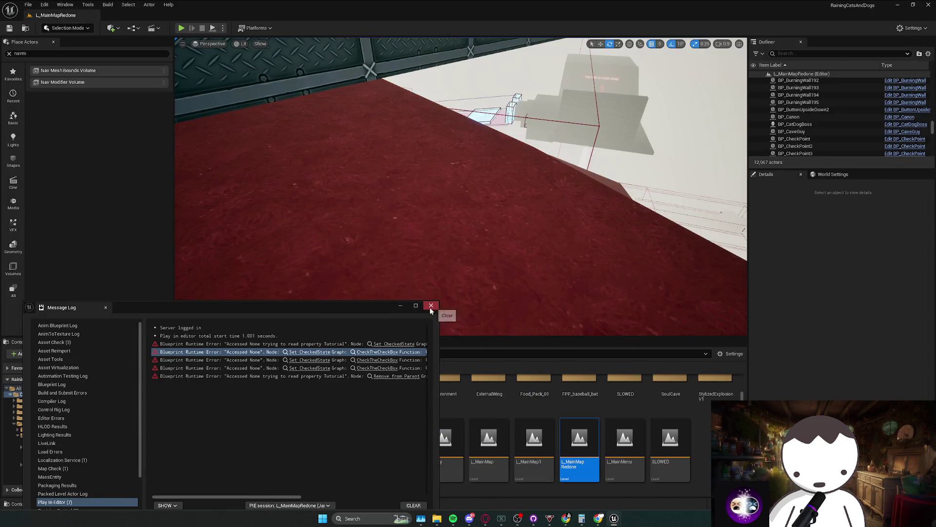
scroll(336, 376, "right", 3)
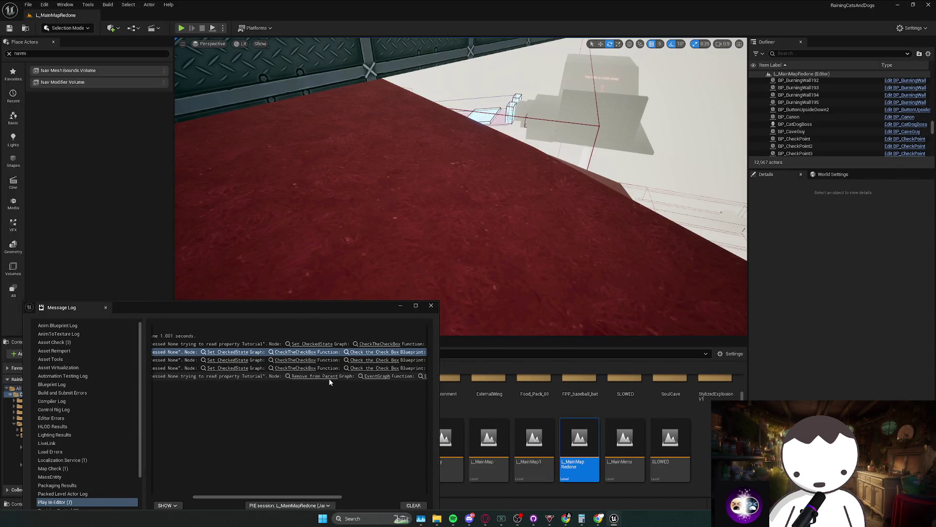
scroll(327, 377, "left", 3)
left_click(434, 305)
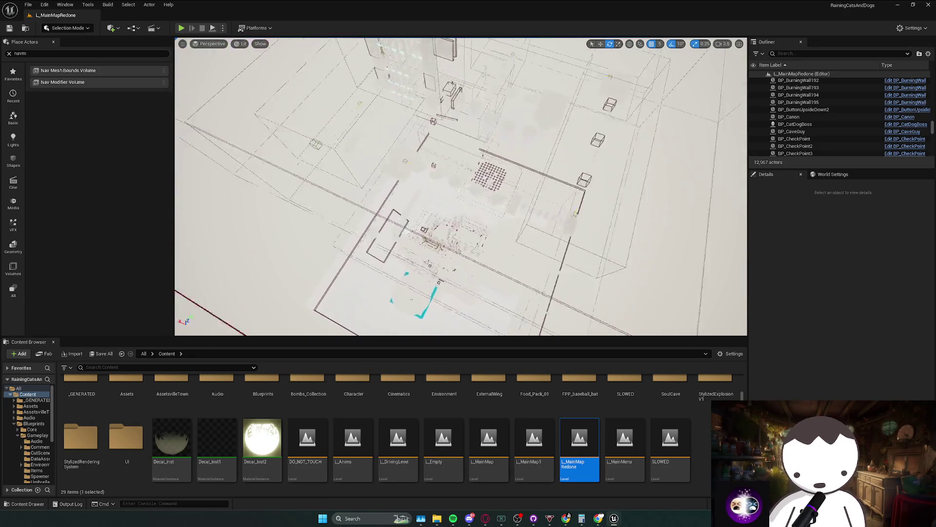
- Look over the level and save L_MainMapRedone
scroll(461, 187, "up", 2)
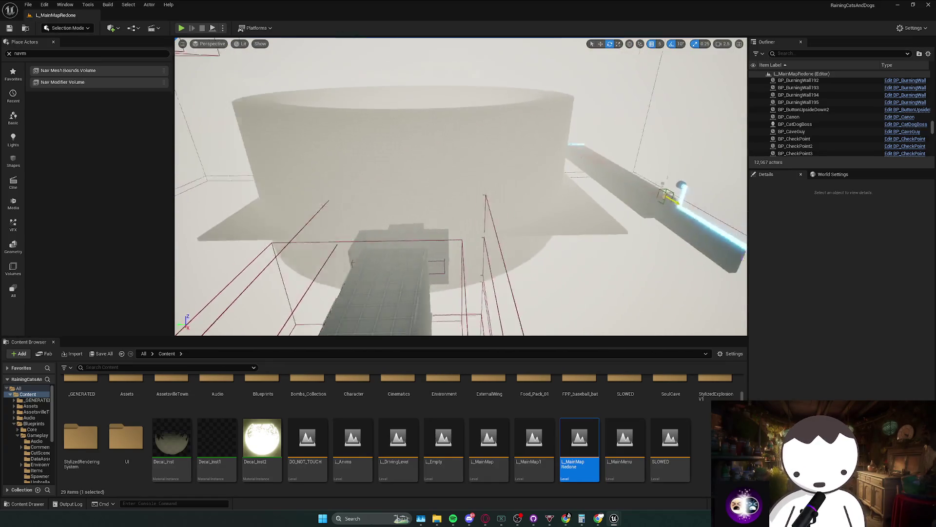
scroll(461, 187, "up", 1)
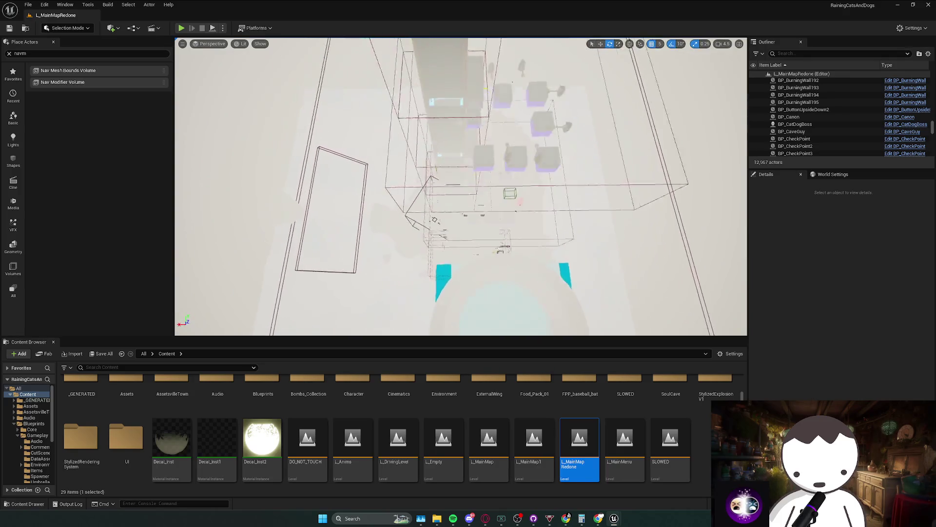
scroll(460, 186, "down", 1)
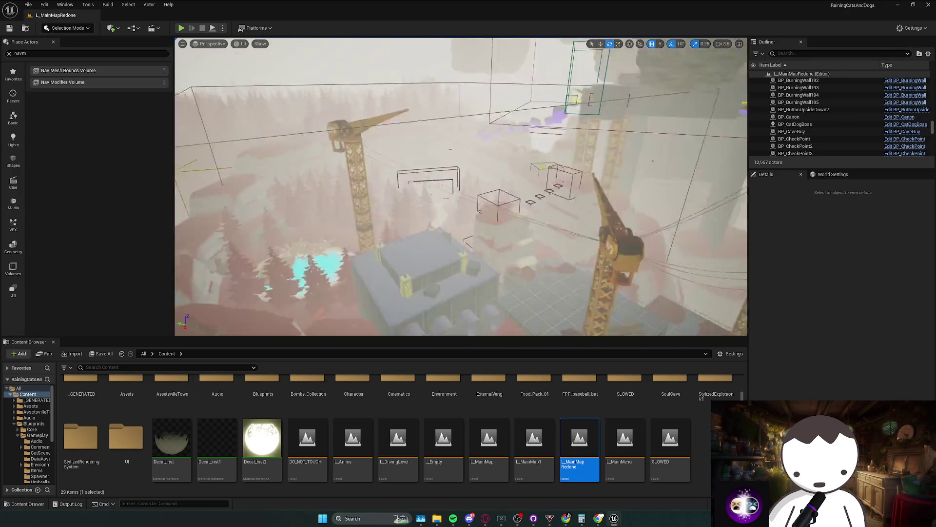
scroll(461, 187, "down", 2)
key("ctrl+s")
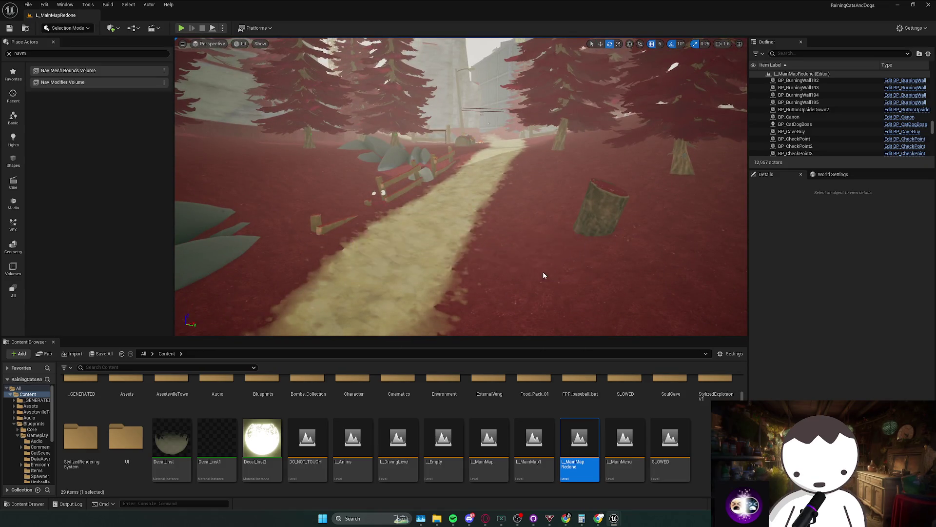
- Fly along the forest path toward the fence and start a new test play
scroll(542, 271, "up", 1)
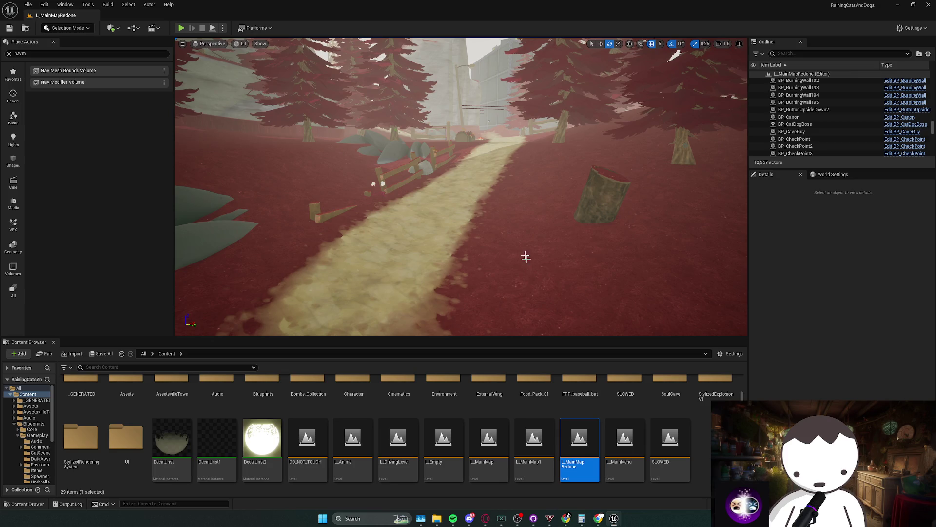
mouse_move(525, 257)
left_mouse_down()
mouse_move(493, 209)
mouse_move(186, 51)
left_mouse_up()
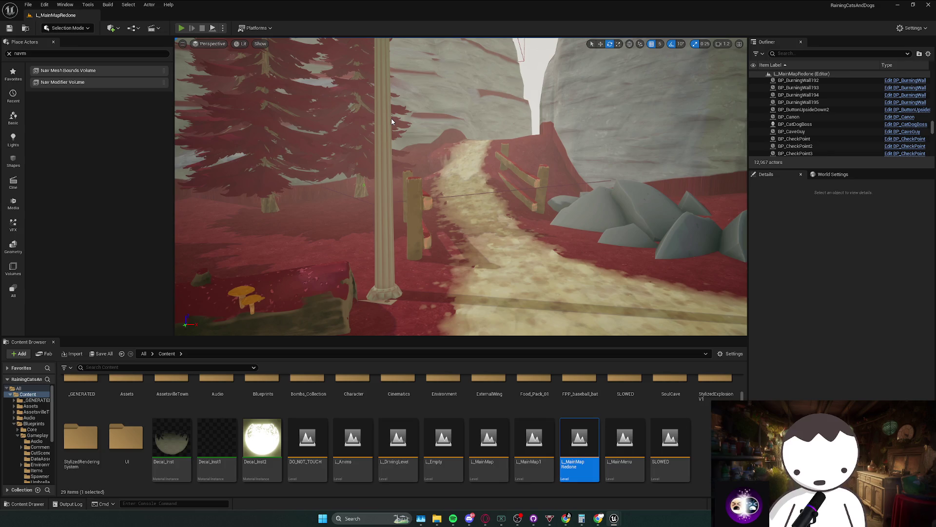
key("alt+p")
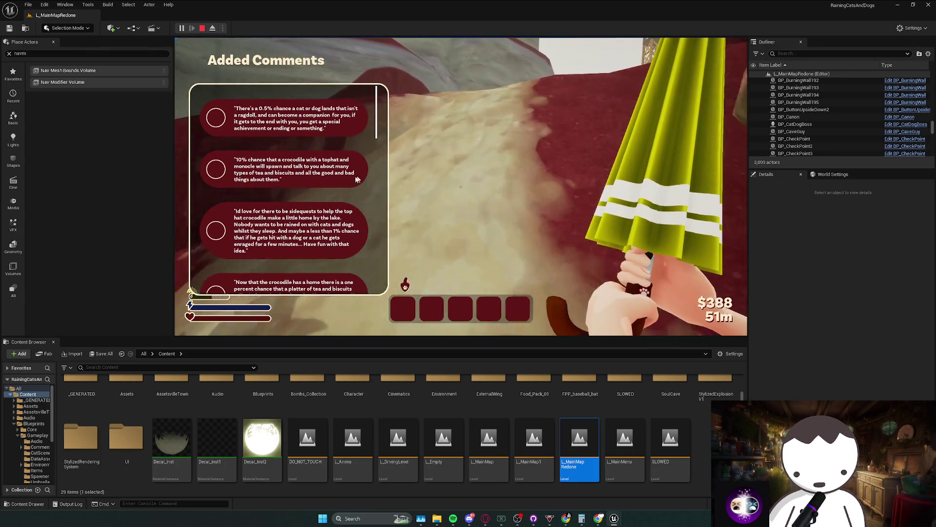
- Dismiss the Added Comments panel and resume play
scroll(356, 200, "down", 5)
scroll(355, 201, "down", 10)
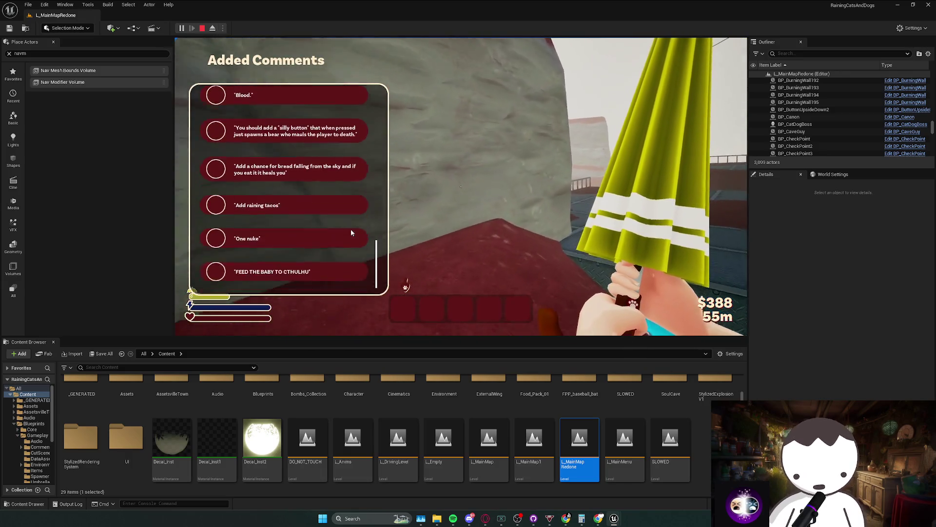
scroll(352, 230, "up", 3)
left_click(351, 230)
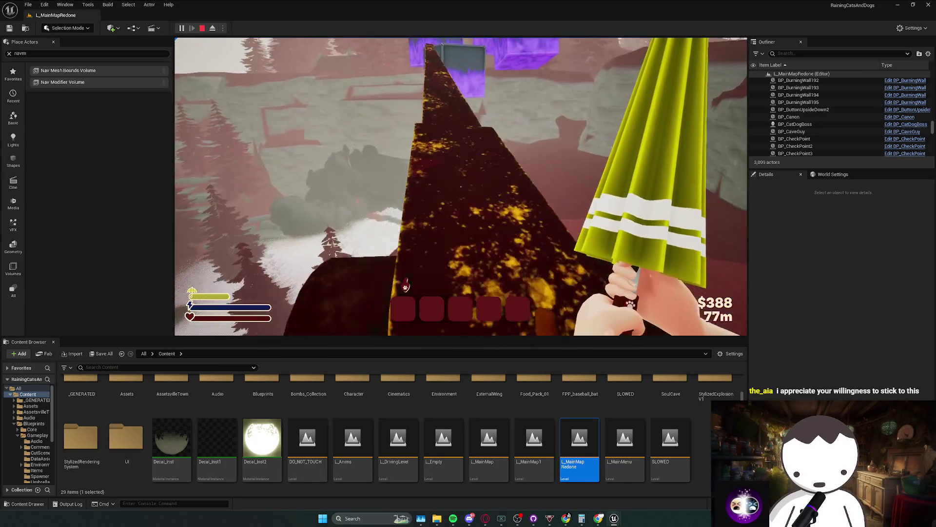
- Climb up the successive metal platforms, then end the playtest
key("w")
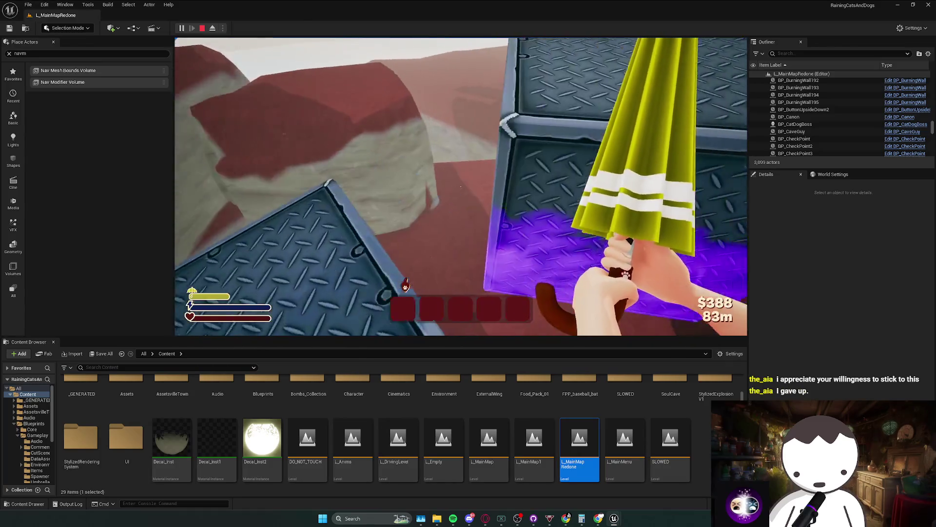
key("w")
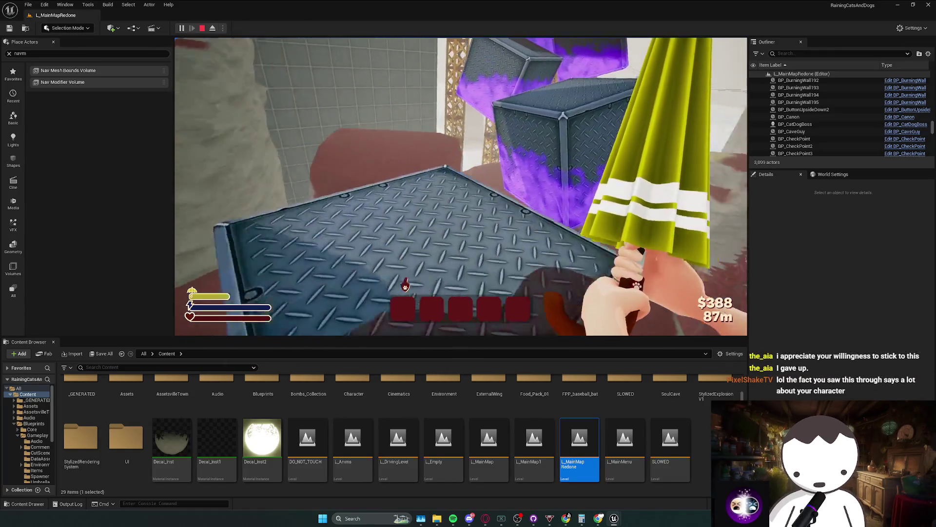
key("w")
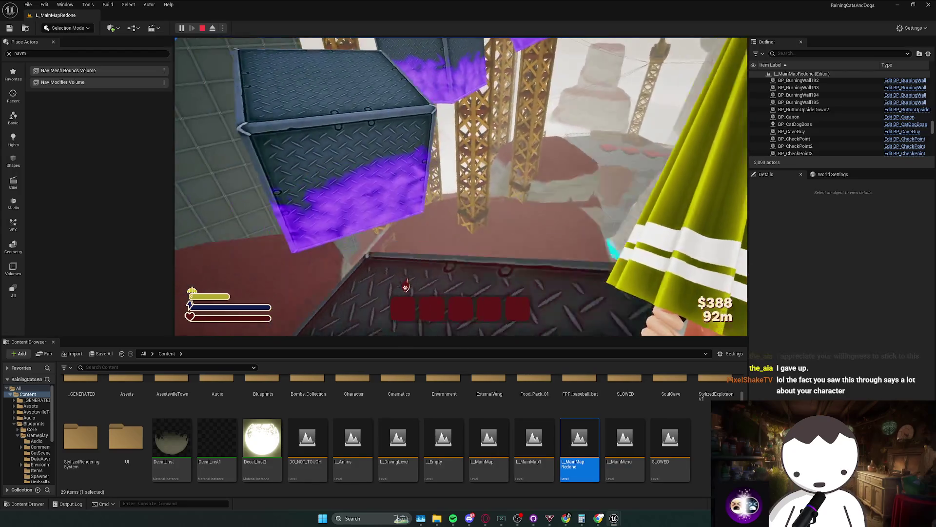
key("w")
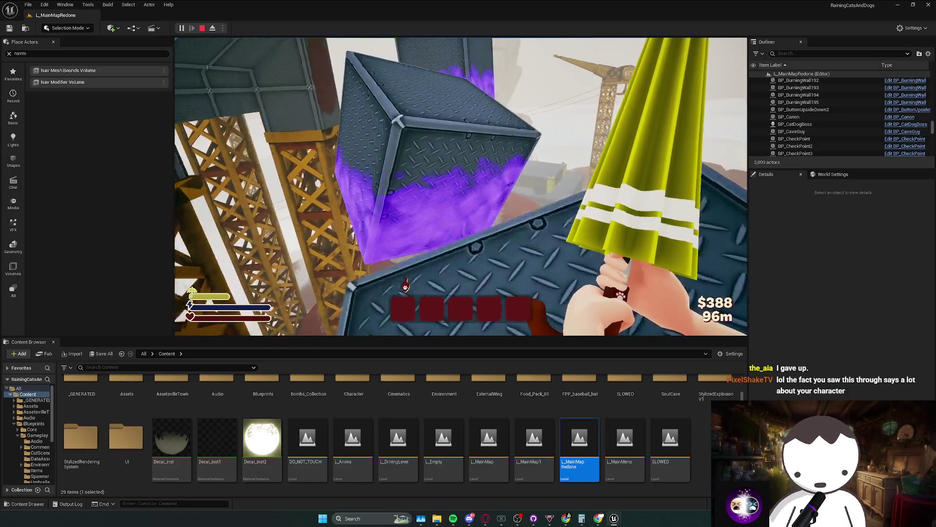
key("w")
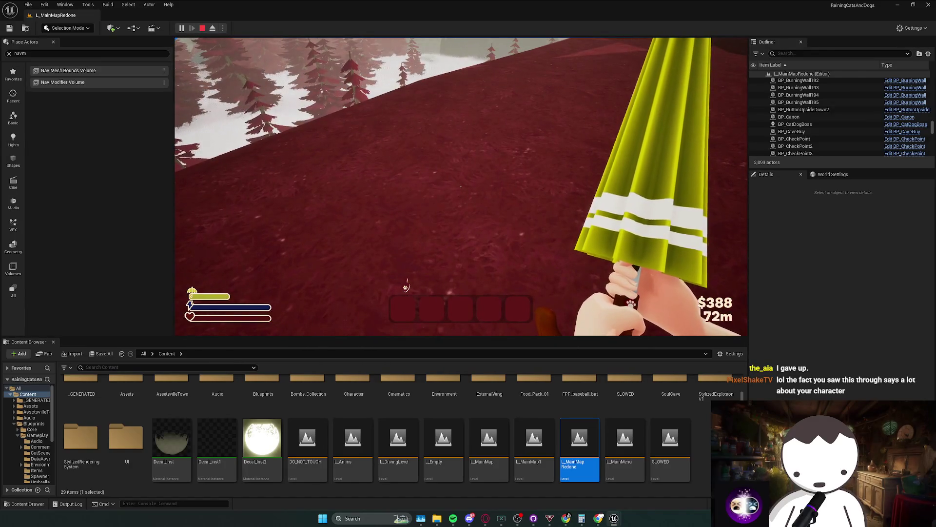
key("Escape")
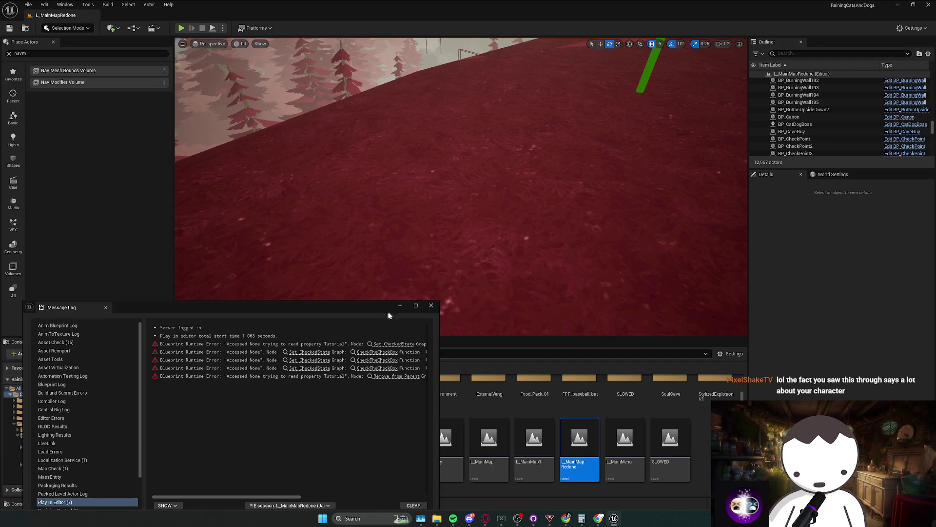
- Close the runtime error log, view the Twitch dashboard full-screen, then return to Unreal
left_click(431, 305)
key("alt+Tab")
left_click_drag(402, 4, 402, 2)
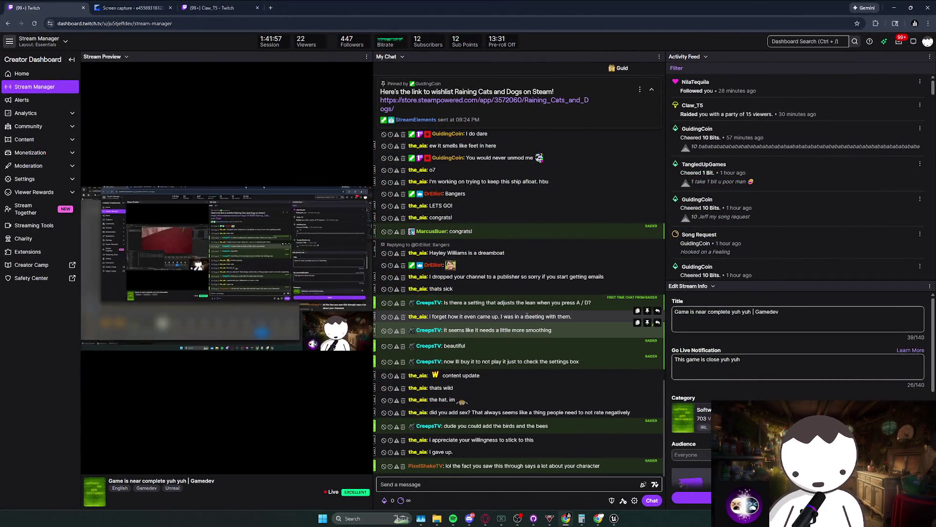
key("alt+Tab")
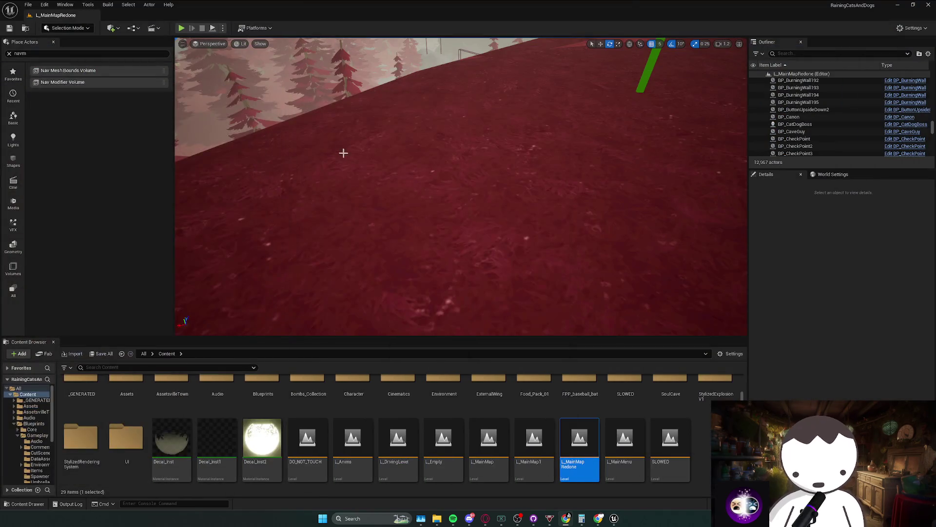
- Fly the camera past the cylindrical tower wall and nav-mesh room, then up the tower
scroll(461, 186, "up", 2)
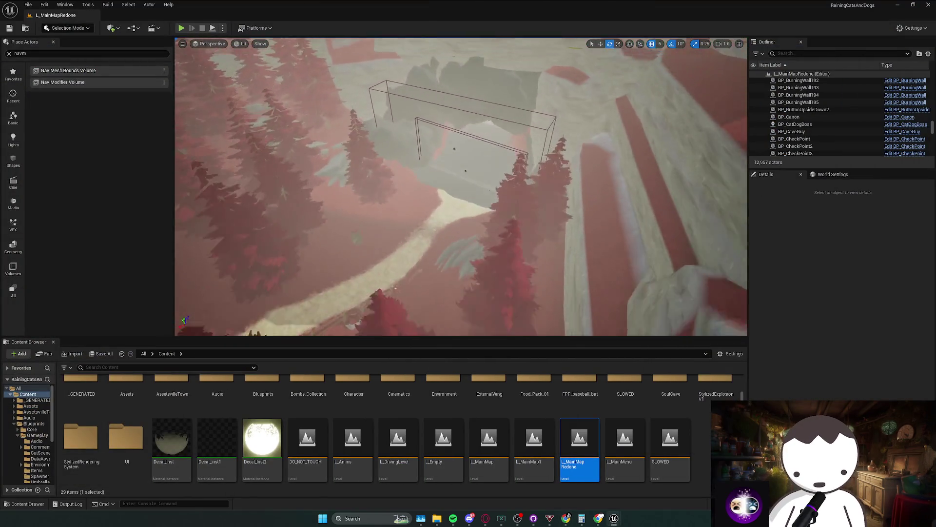
scroll(460, 186, "down", 2)
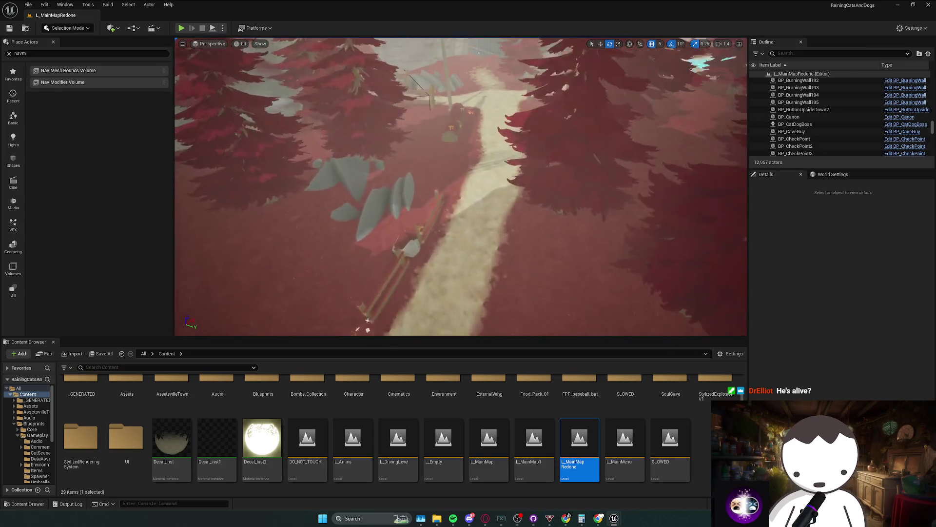
scroll(461, 187, "up", 4)
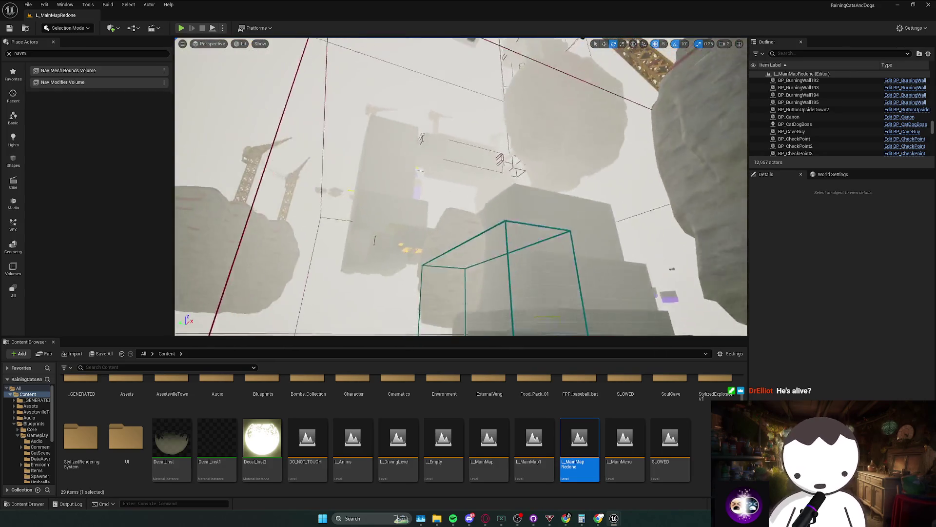
scroll(460, 186, "up", 1)
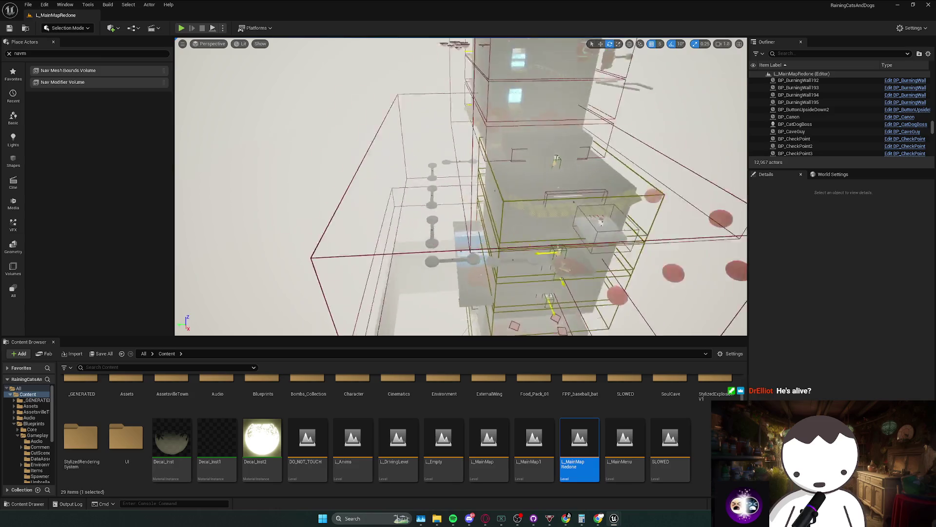
key("w")
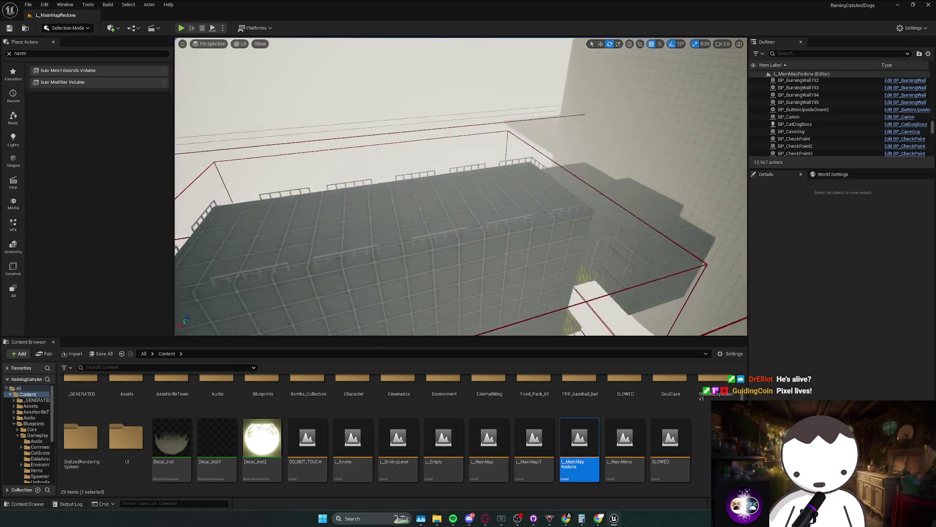
key("w")
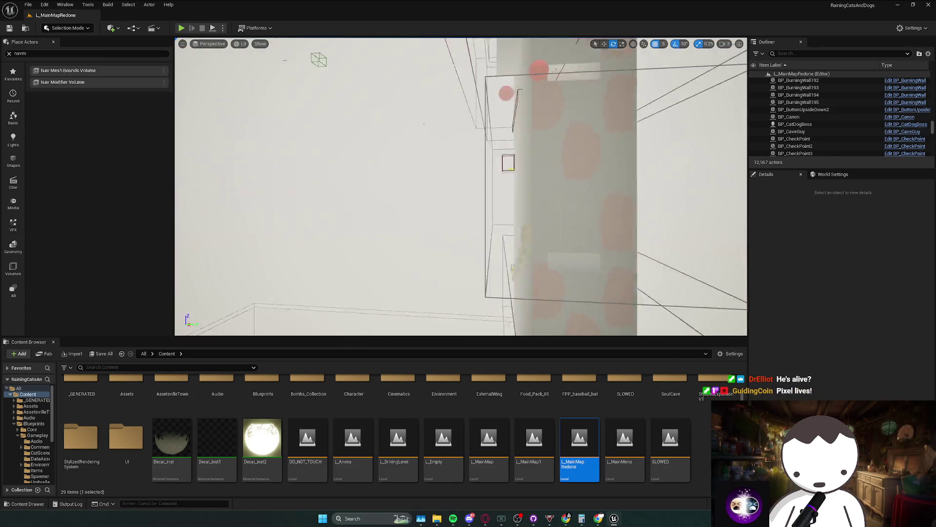
key("w")
key("w")
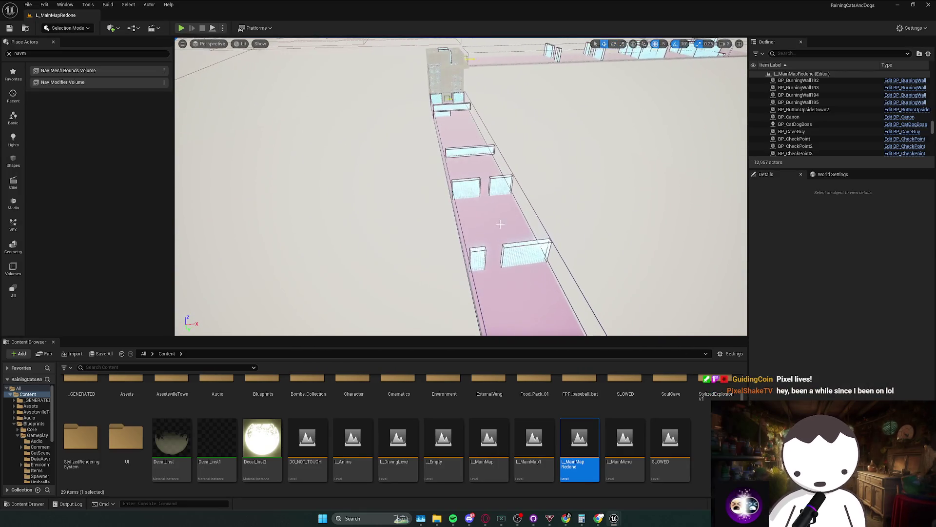
left_click(500, 223)
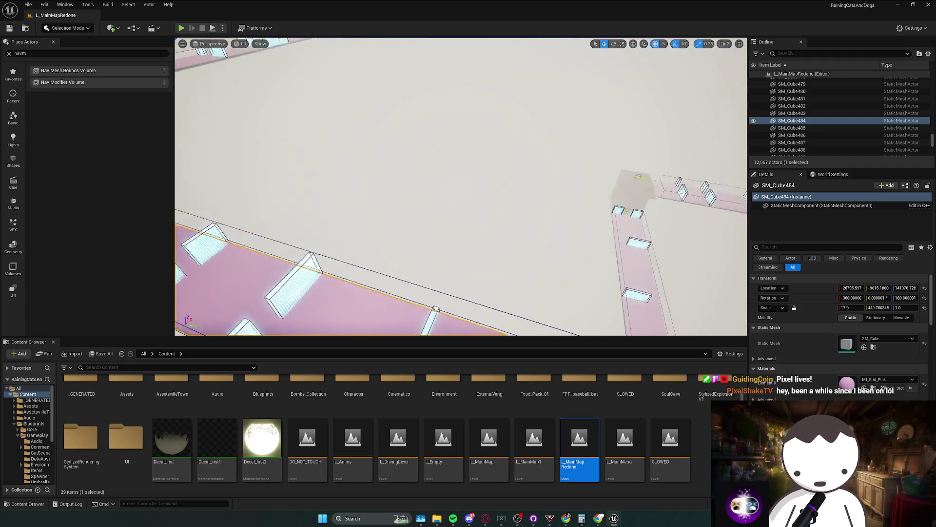
key("f")
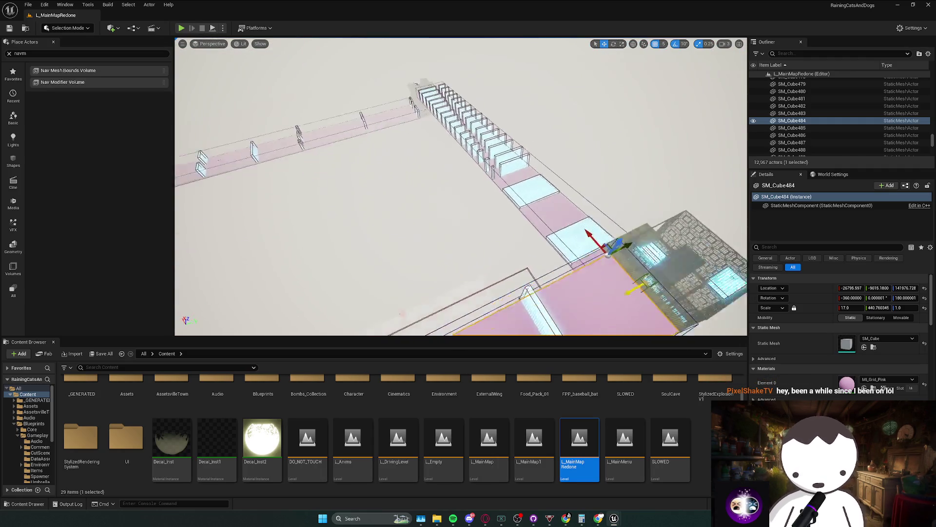
left_click(508, 221, "ctrl")
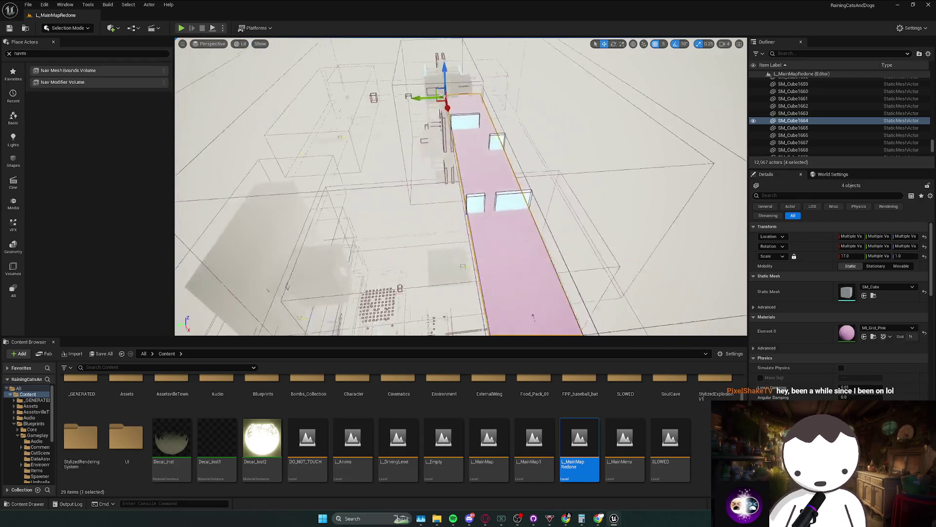
mouse_move(461, 186)
left_mouse_down()
mouse_move(460, 220)
mouse_move(502, 213)
left_mouse_up()
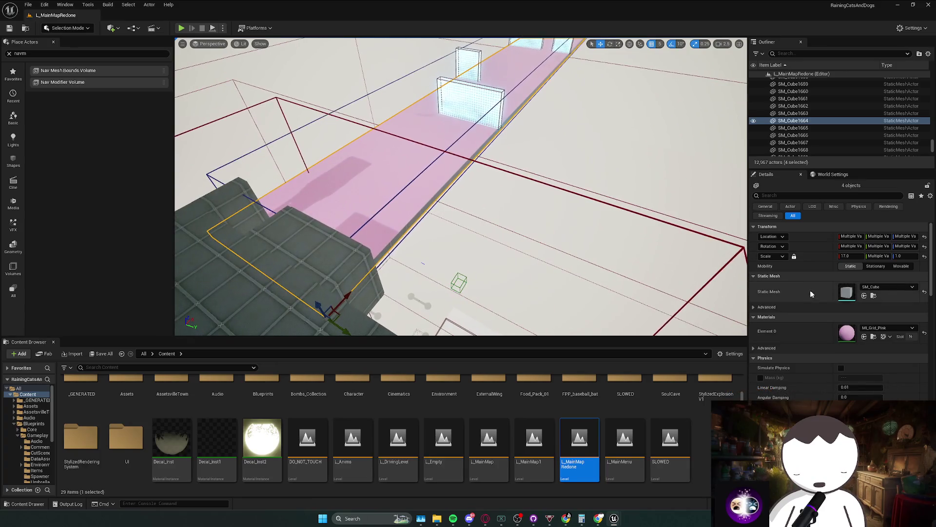
left_click(872, 308)
key("Escape")
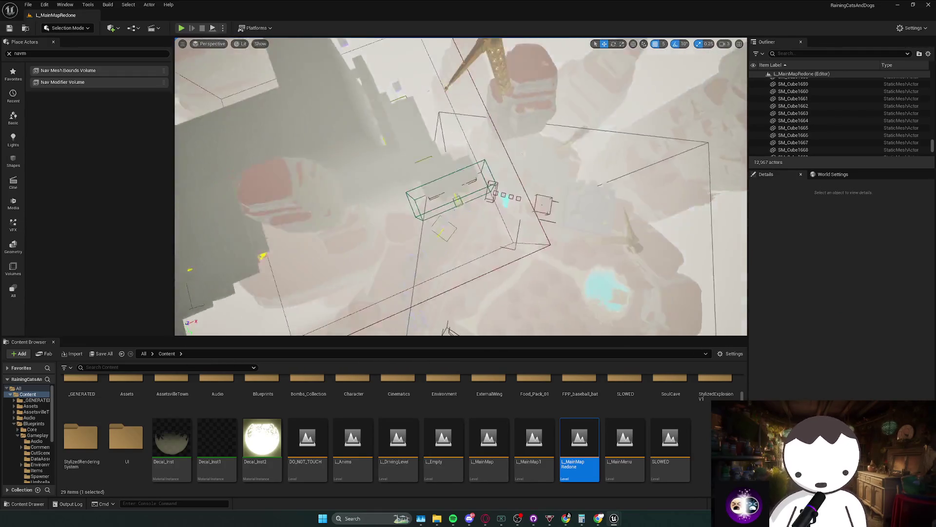
- Select BP_BHopPlatform91, inspect its Box and StaticMesh components, and browse to its mesh
left_click(443, 173)
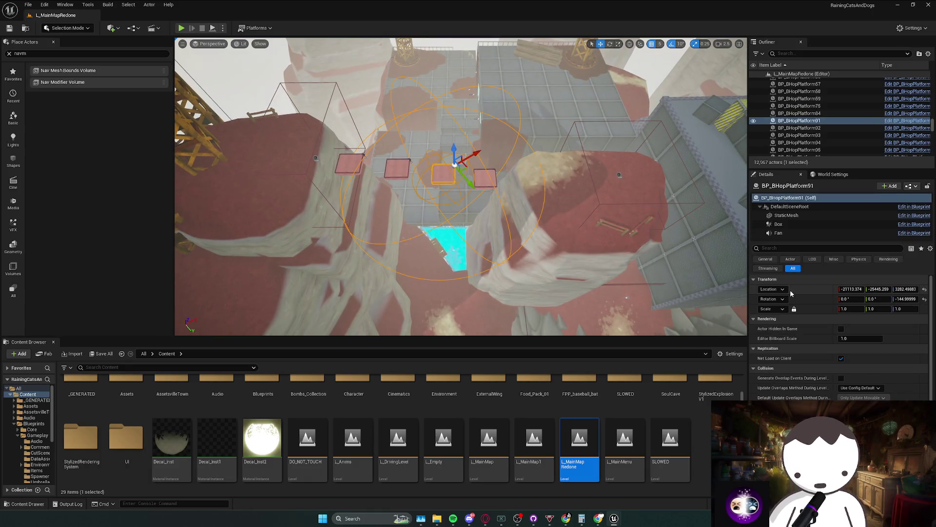
left_click(779, 225)
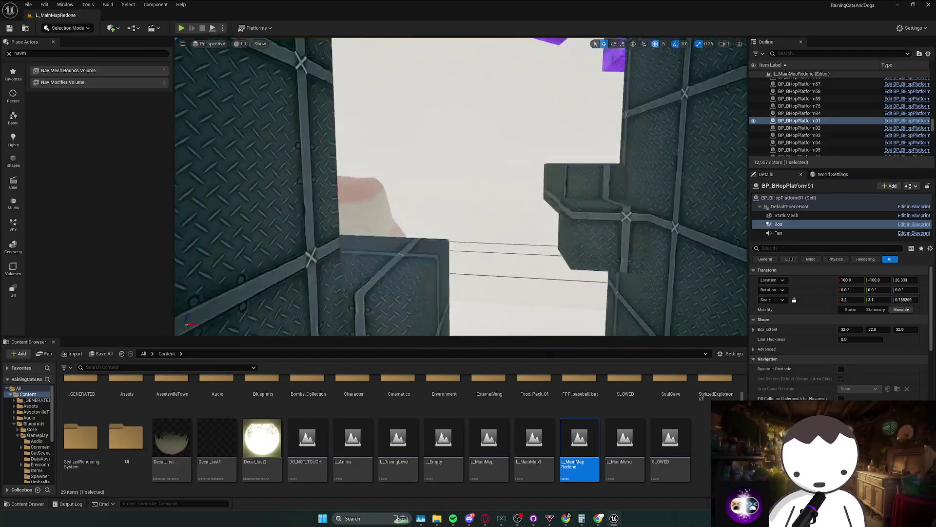
scroll(461, 186, "up", 2)
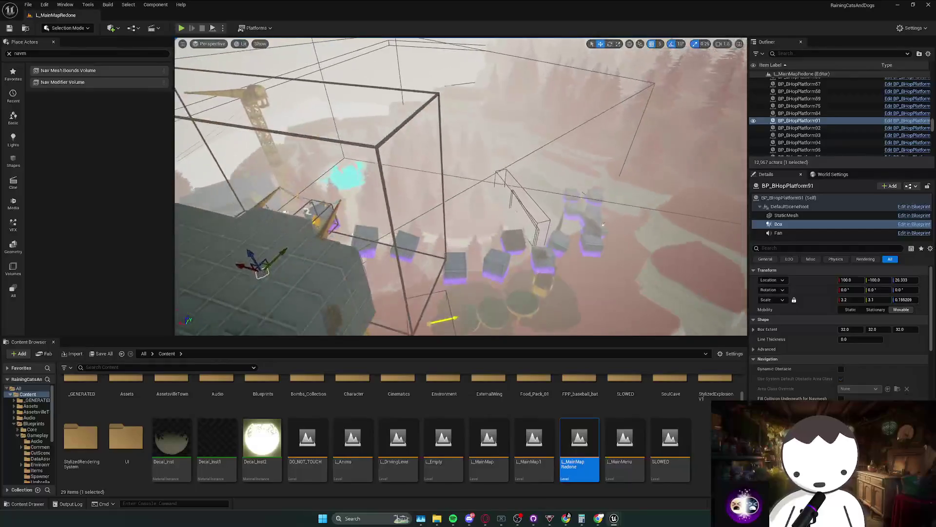
scroll(460, 186, "down", 2)
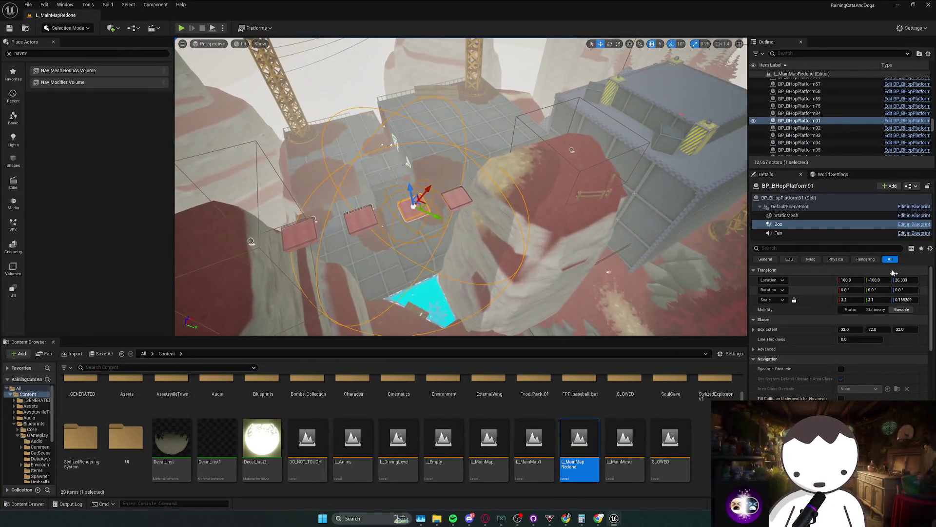
left_click(786, 216)
left_click(874, 339)
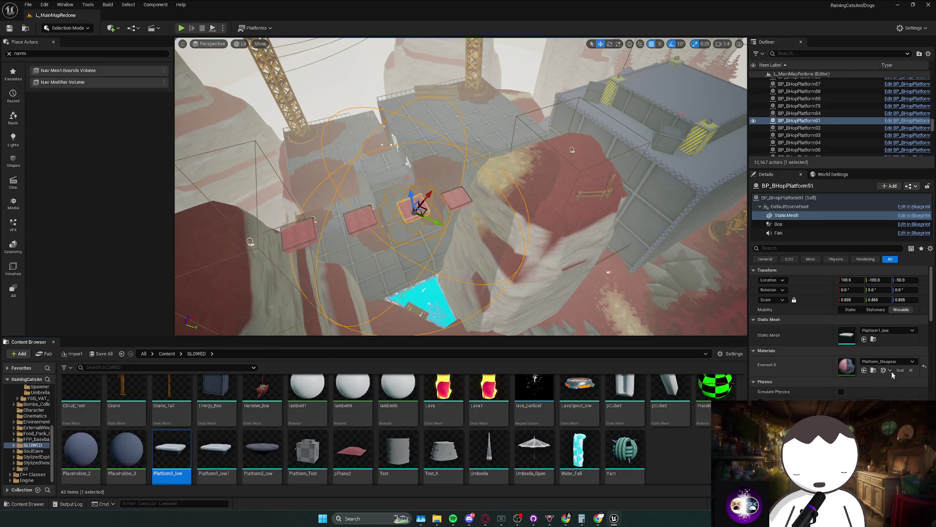
- Browse to the platform's Platform_Disapear material in the SLOWED Mats folder
left_click(872, 371)
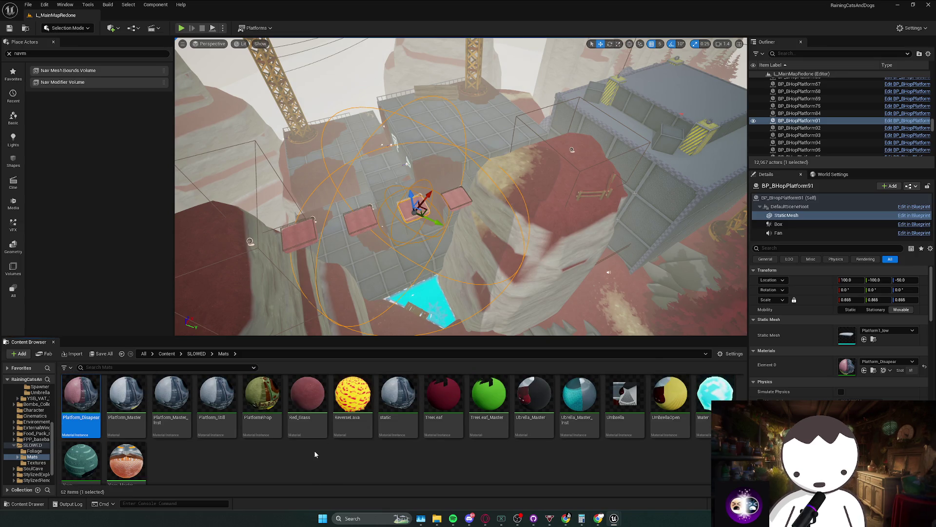
scroll(315, 451, "up", 2)
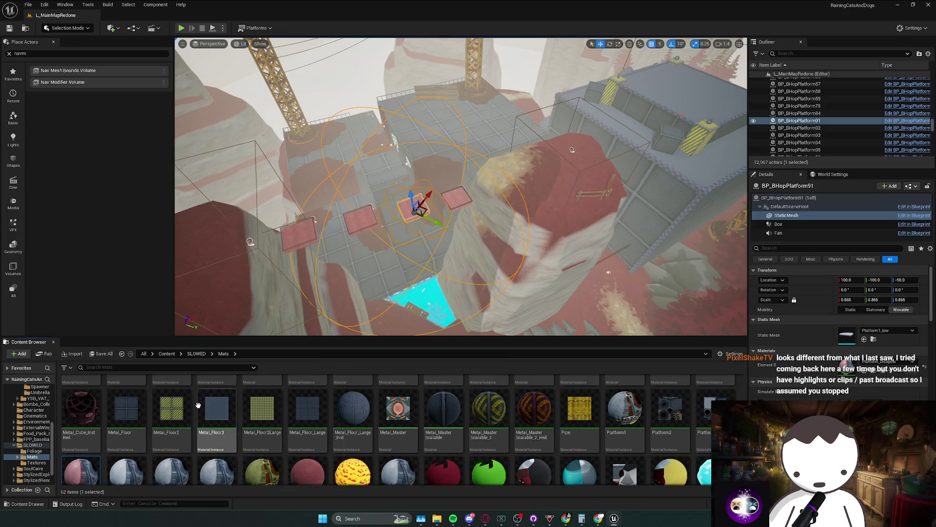
mouse_move(198, 404)
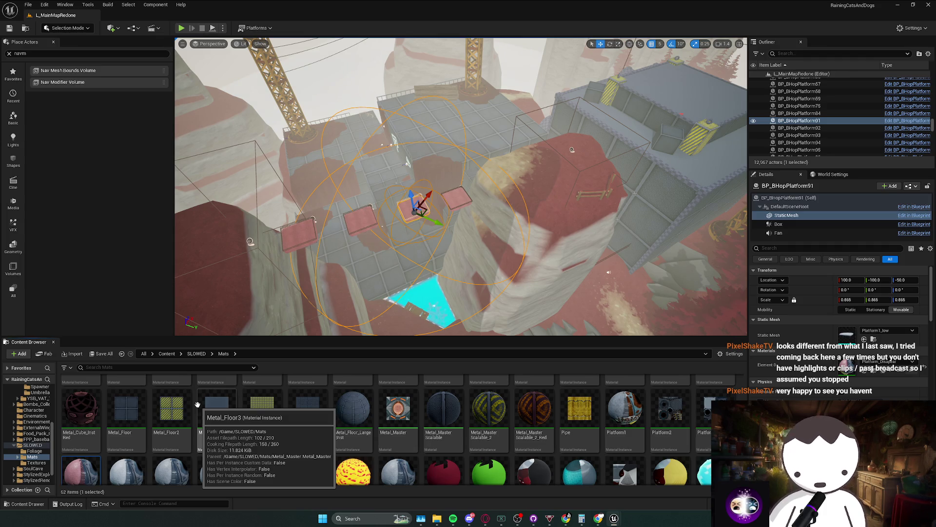
- Fly the view into the tower shaft toward the orange crystal
mouse_move(342, 220)
left_mouse_down()
mouse_move(375, 156)
mouse_move(434, 213)
mouse_move(461, 187)
left_mouse_up()
scroll(461, 187, "up", 1)
scroll(461, 186, "up", 3)
scroll(460, 187, "up", 1)
scroll(461, 186, "down", 3)
scroll(460, 186, "down", 1)
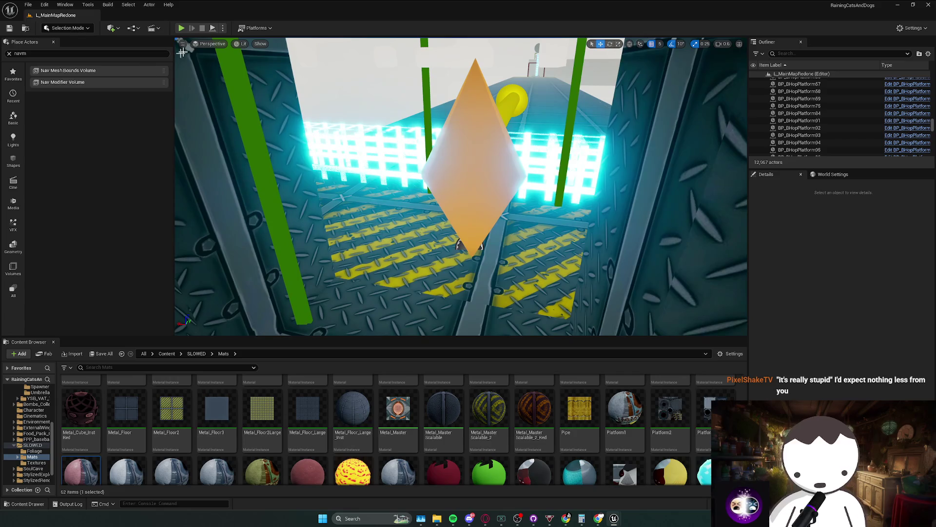
- Playtest from the current spot, running through the cyan barrier and off the floor edge
key("alt+p")
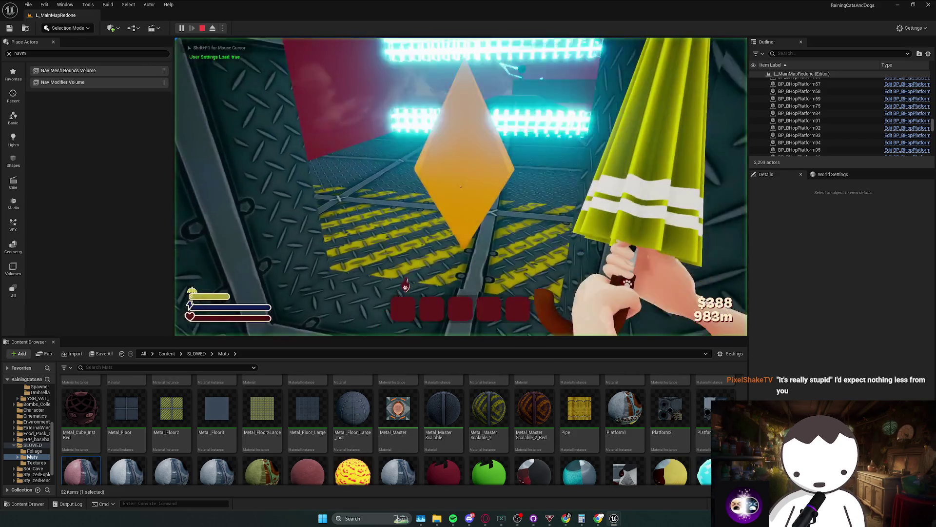
key("w")
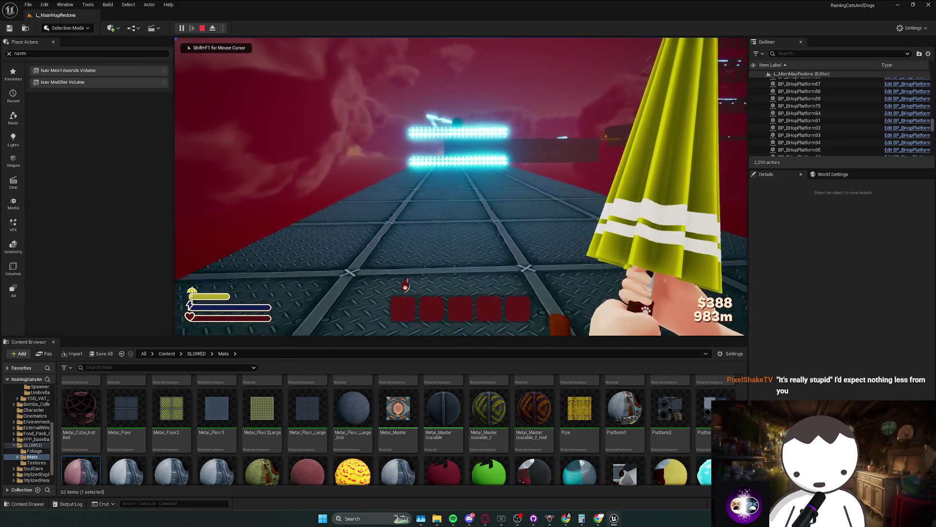
key("w")
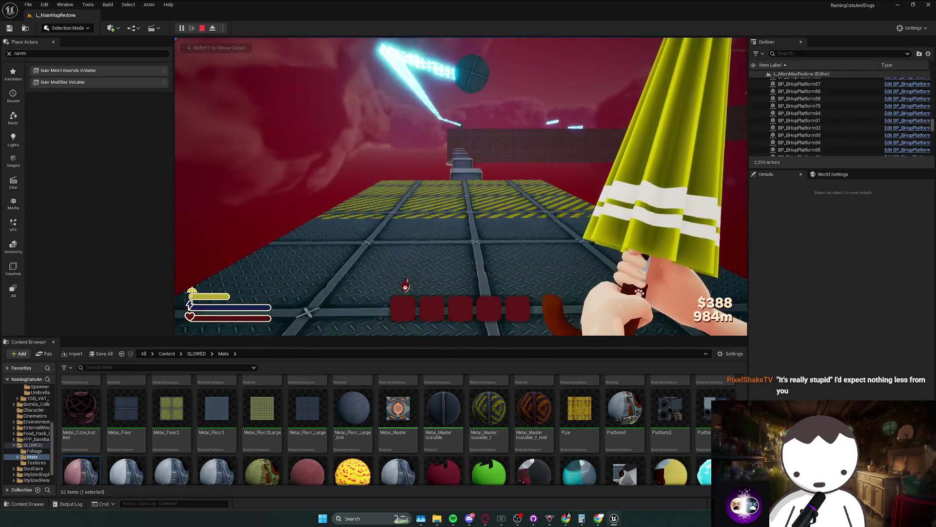
key("w")
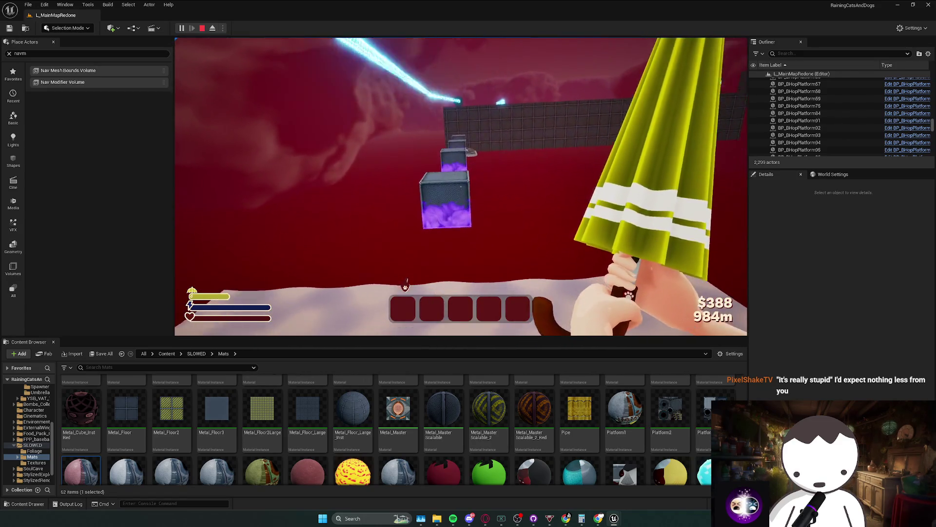
- Respawn at the checkpoint, walk into the white character, then stop the play test
key("t")
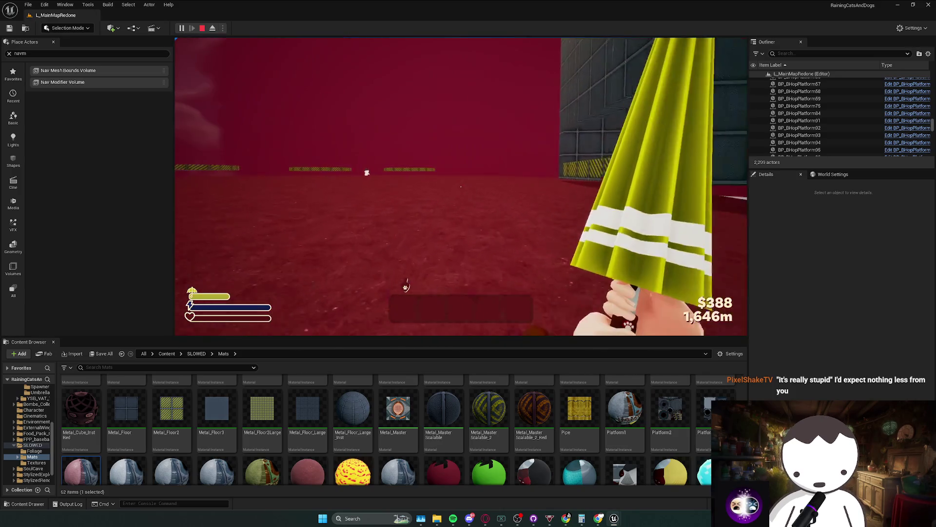
key("w")
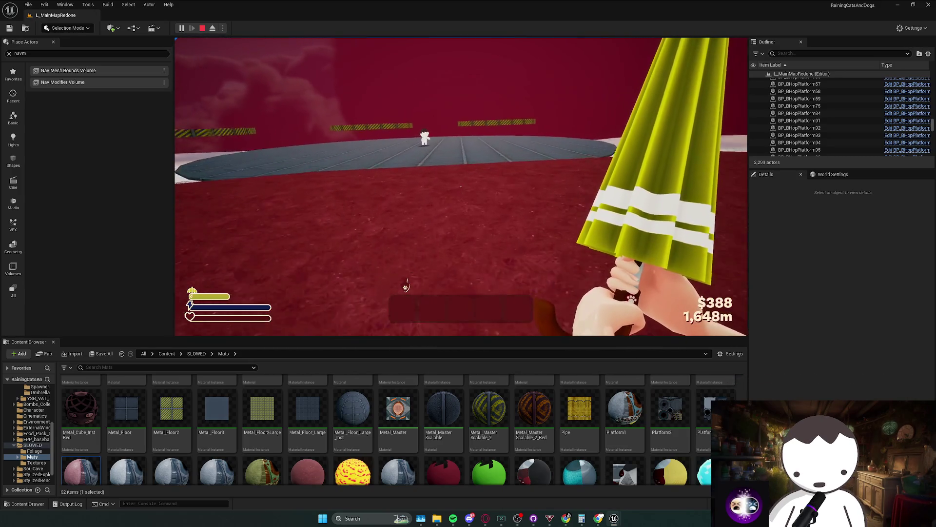
key("w")
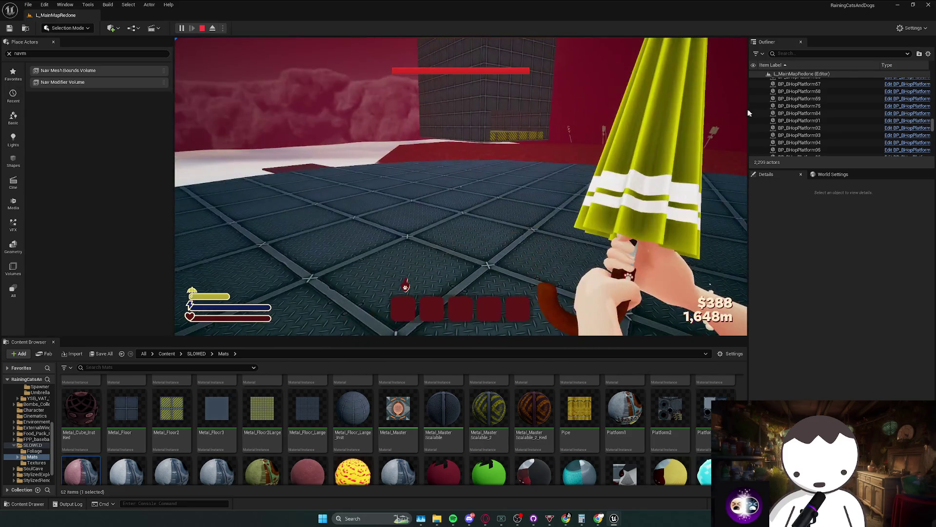
key("Escape")
scroll(460, 186, "up", 2)
- Fly the camera over the level to the metal platforms, adjusting speed, and start a play test
key("w")
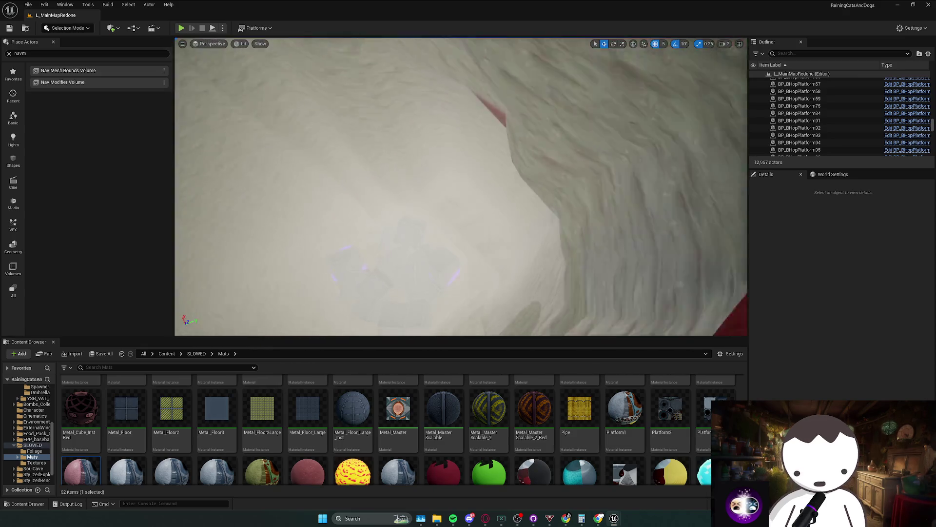
key("w")
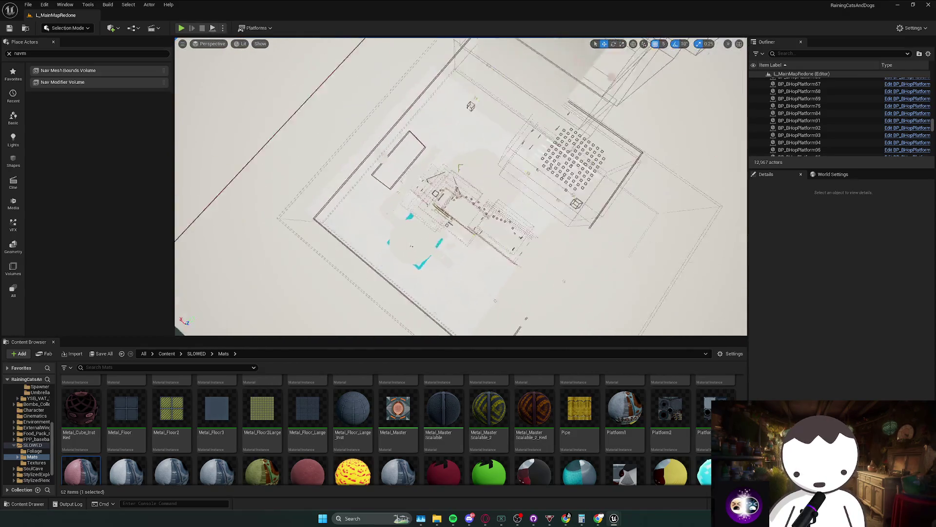
scroll(461, 186, "up", 1)
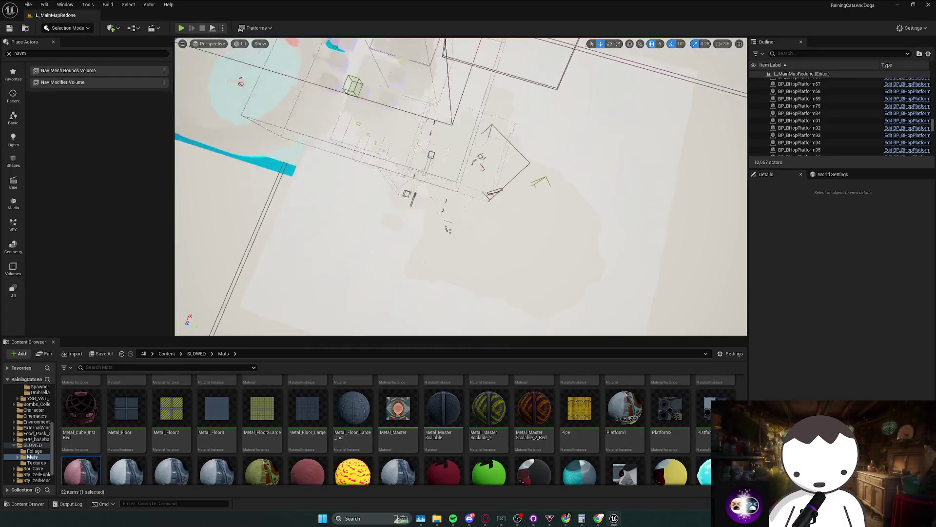
scroll(461, 187, "down", 1)
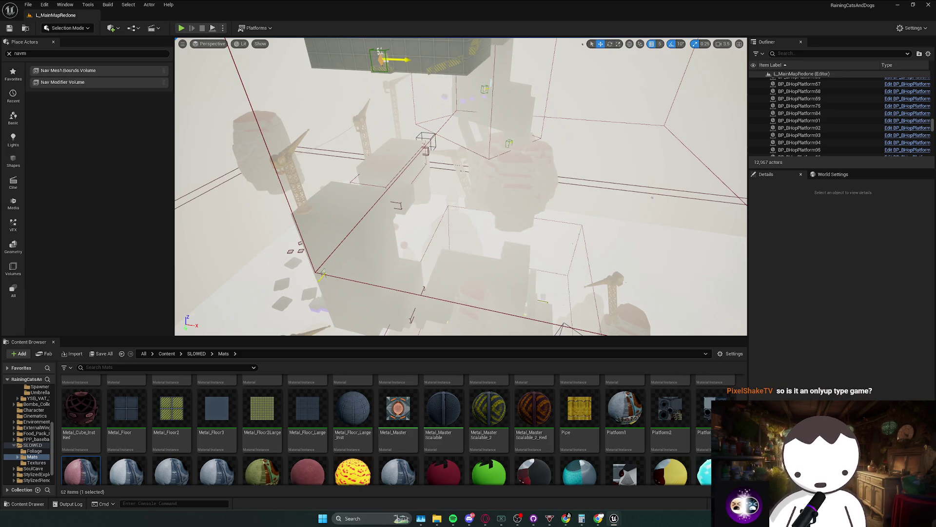
scroll(461, 187, "down", 1)
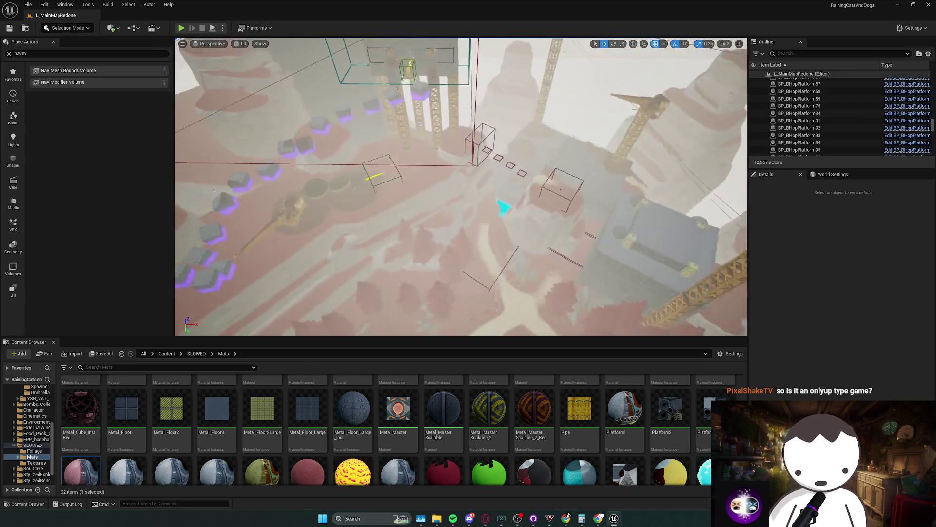
scroll(461, 187, "down", 3)
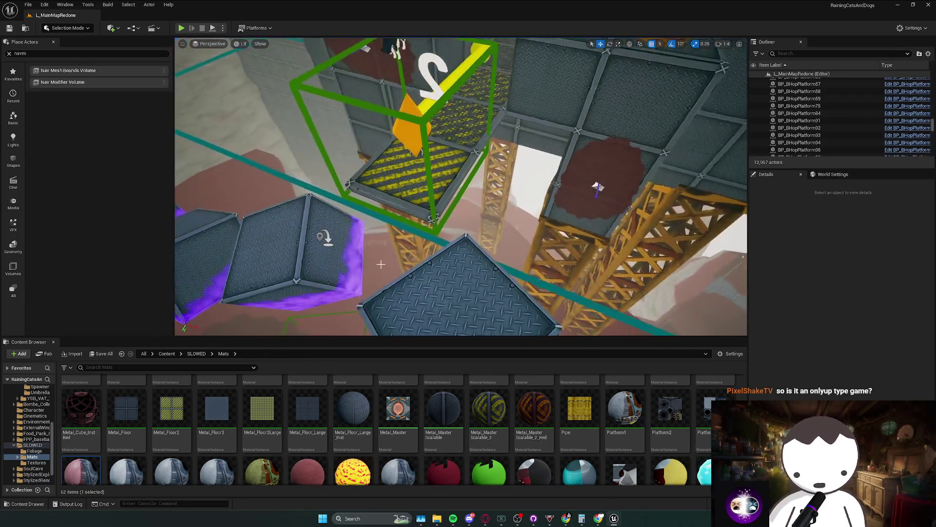
scroll(381, 264, "up", 2)
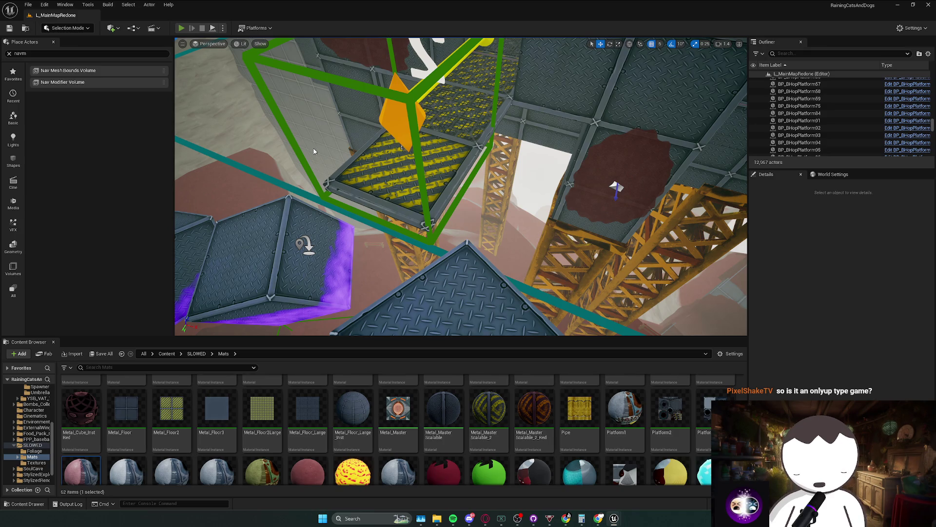
key("alt+p")
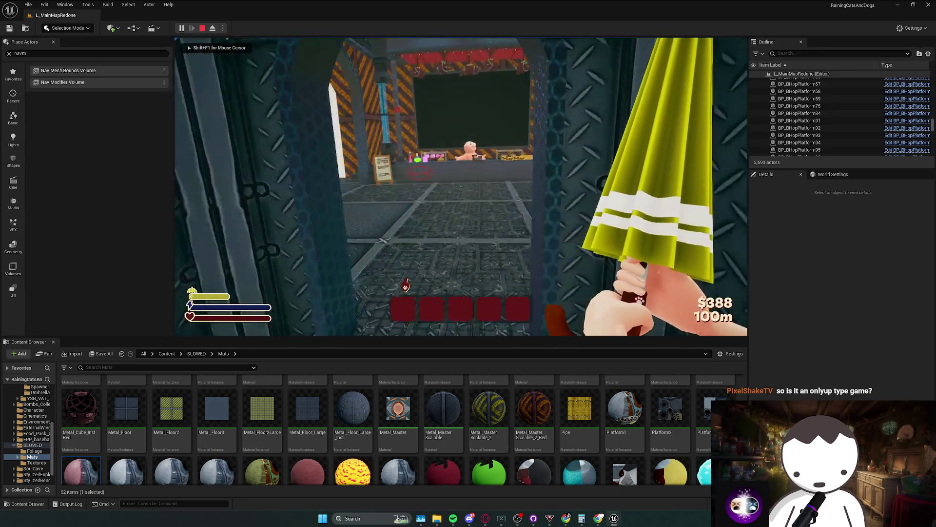
- Run from the shop down the lava-pillar corridor, past the orange diamond, into a lava pillar
key("w")
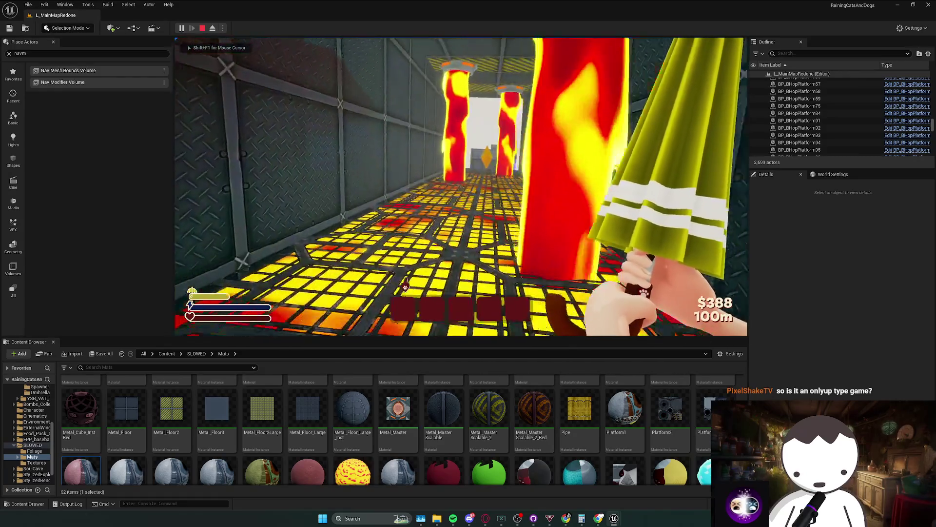
key("w")
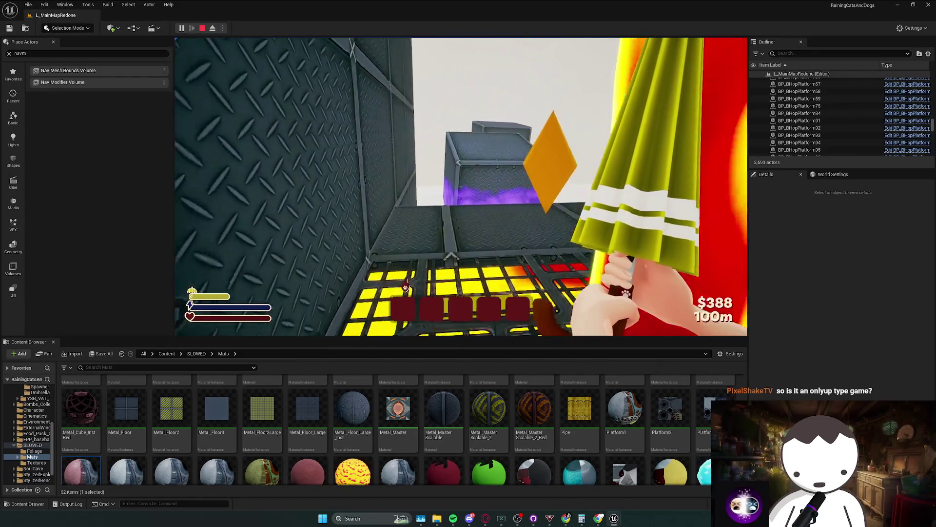
key("w")
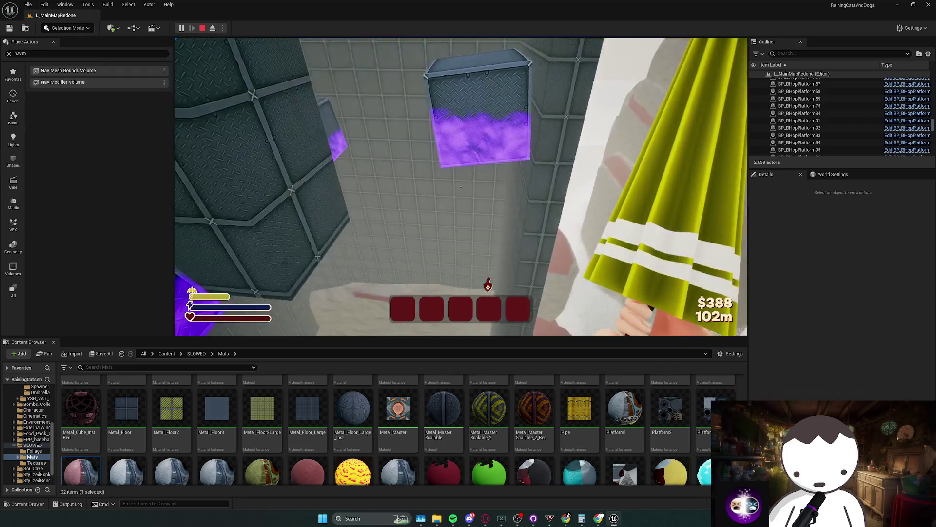
key("w")
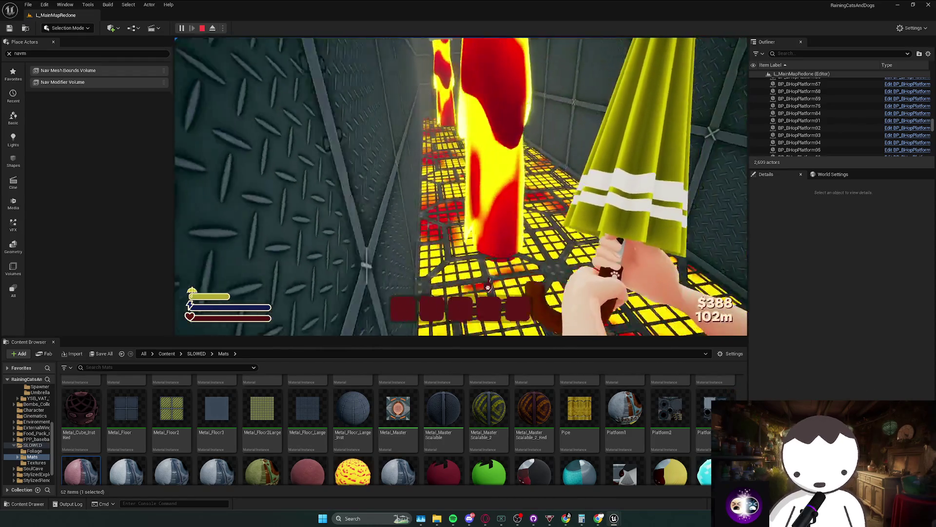
key("w")
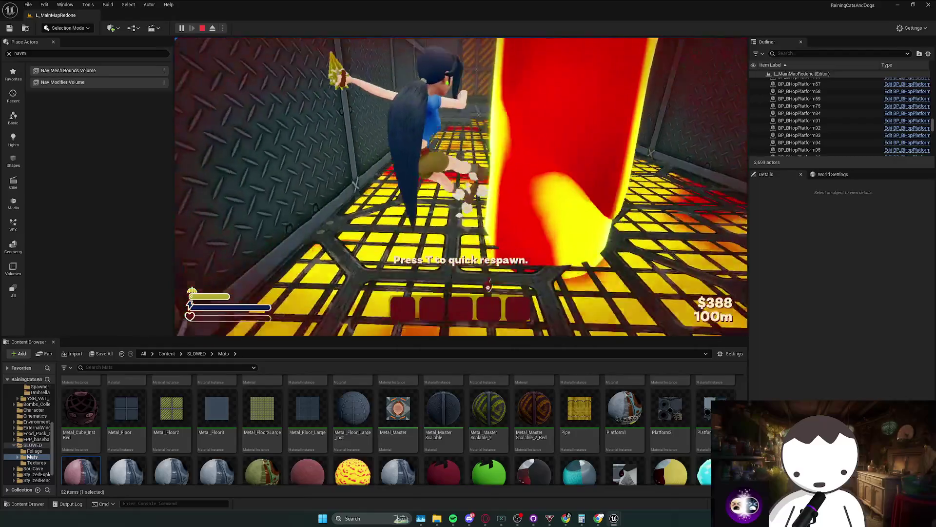
- Stop the play session, move the editor camera to the metal wall, and start a new play test
key("Escape")
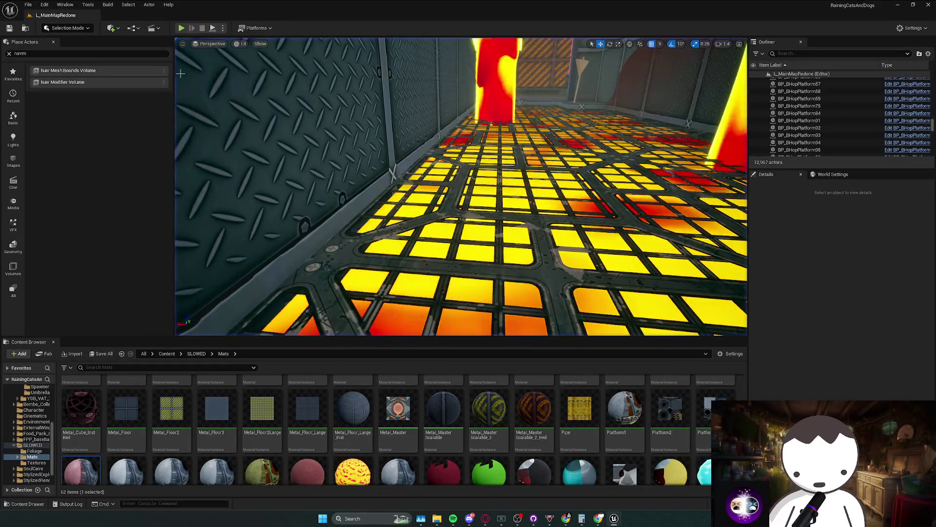
left_click_drag(182, 68, 244, 62)
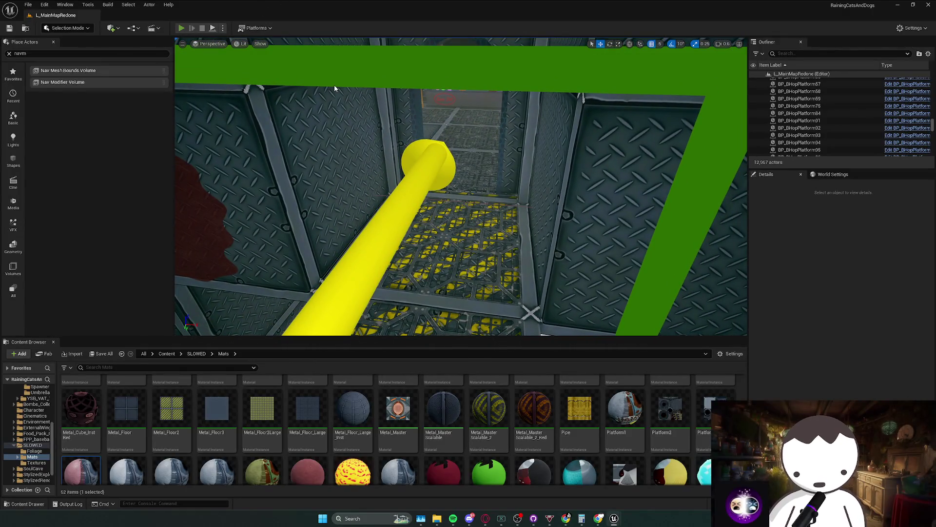
left_click(181, 27)
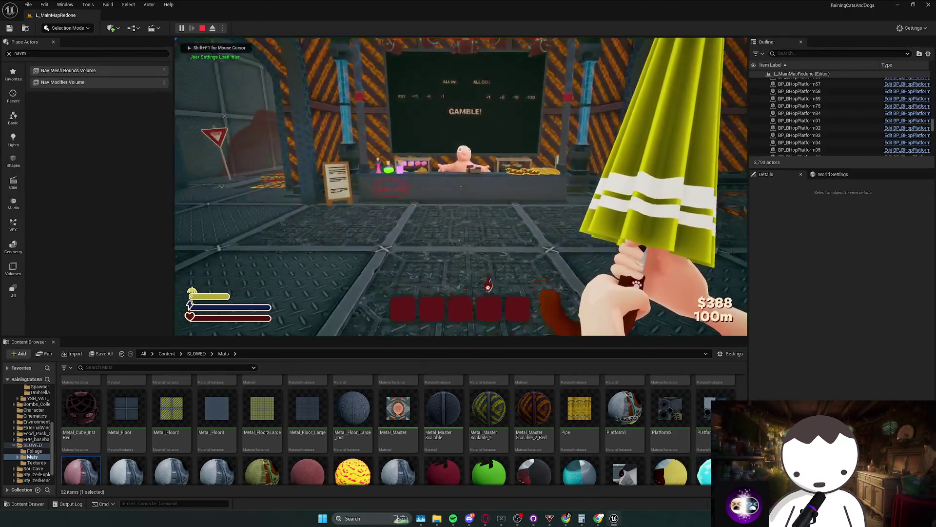
- Build up a $15 deposit at the GAMBLE! counter and gamble it
left_click(460, 187)
left_click(460, 187)
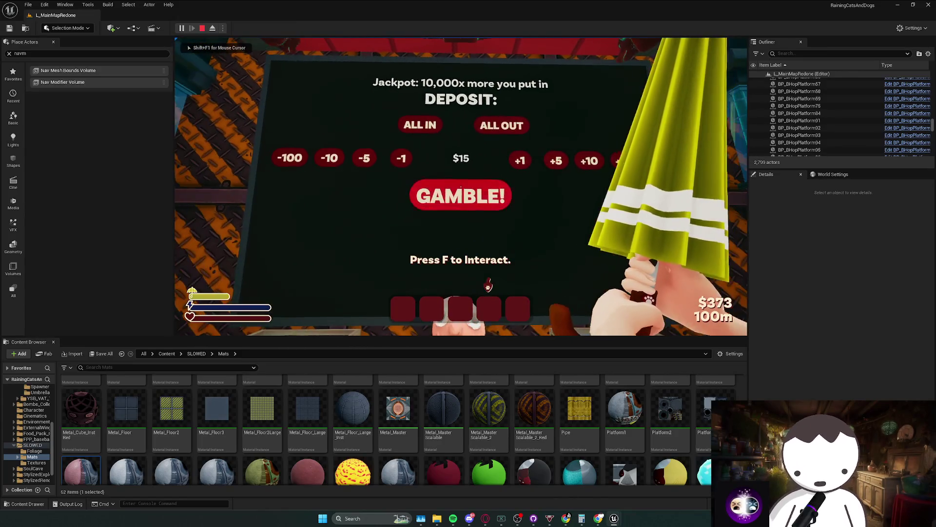
left_click(460, 187)
- Buy Unlock Backflips for $20 from the Dope Shop
key("f")
scroll(572, 134, "down", 1)
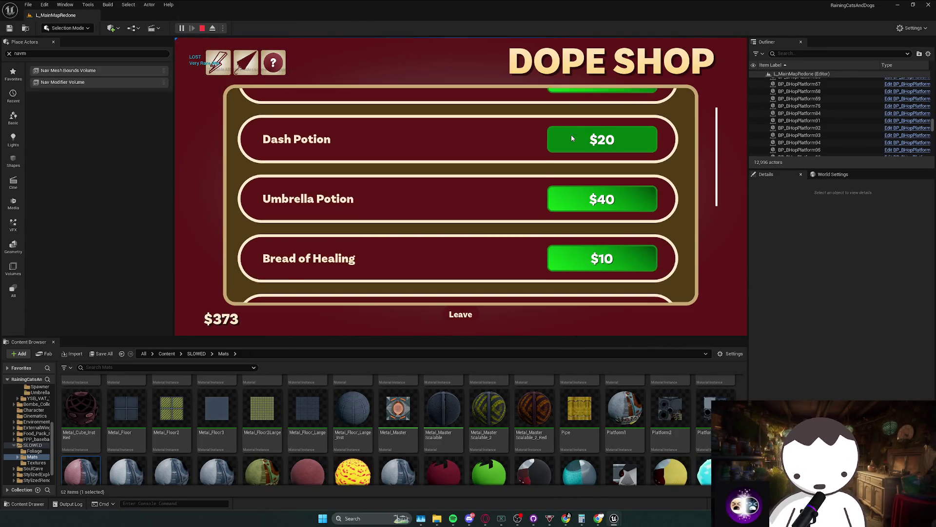
scroll(609, 193, "up", 1)
scroll(588, 249, "down", 3)
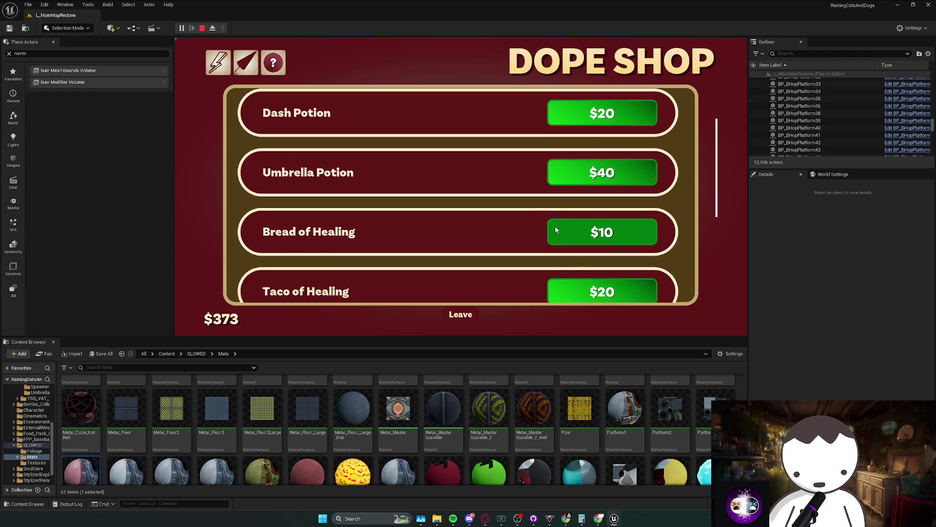
scroll(548, 255, "down", 2)
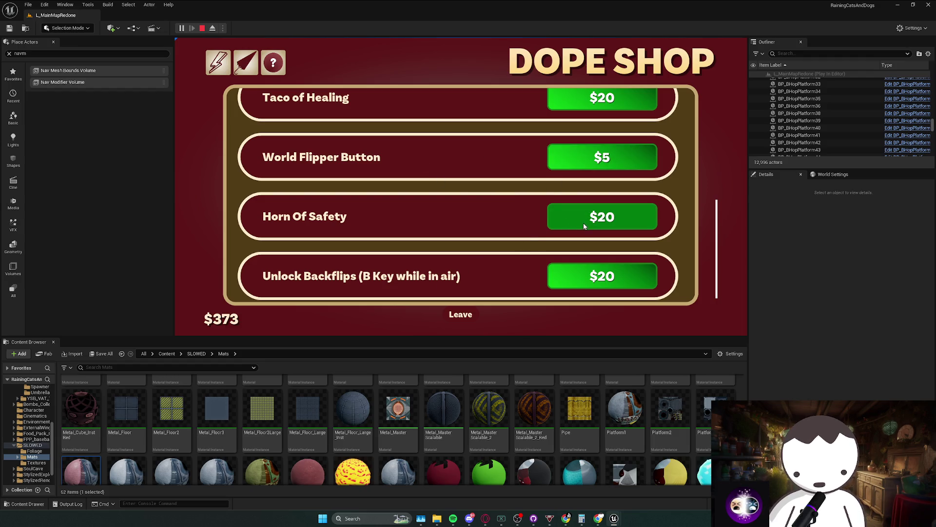
scroll(592, 220, "down", 1)
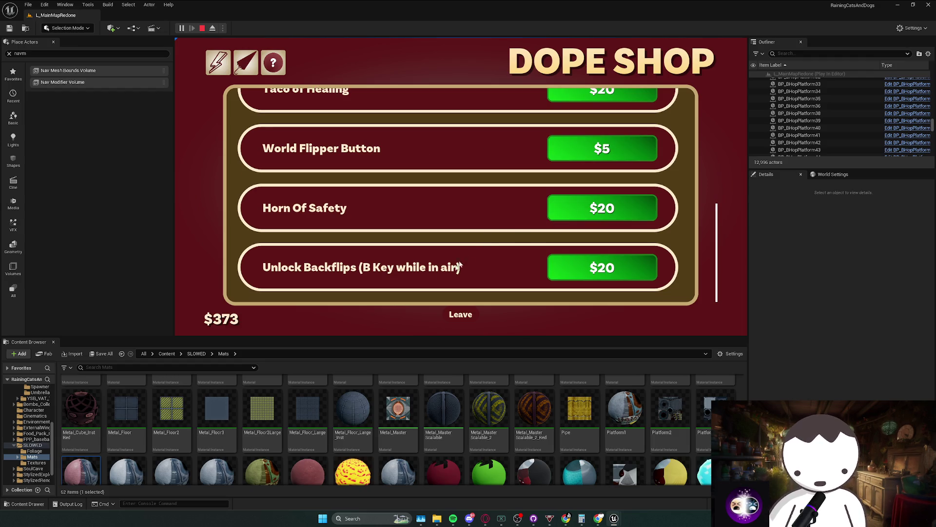
left_click(573, 271)
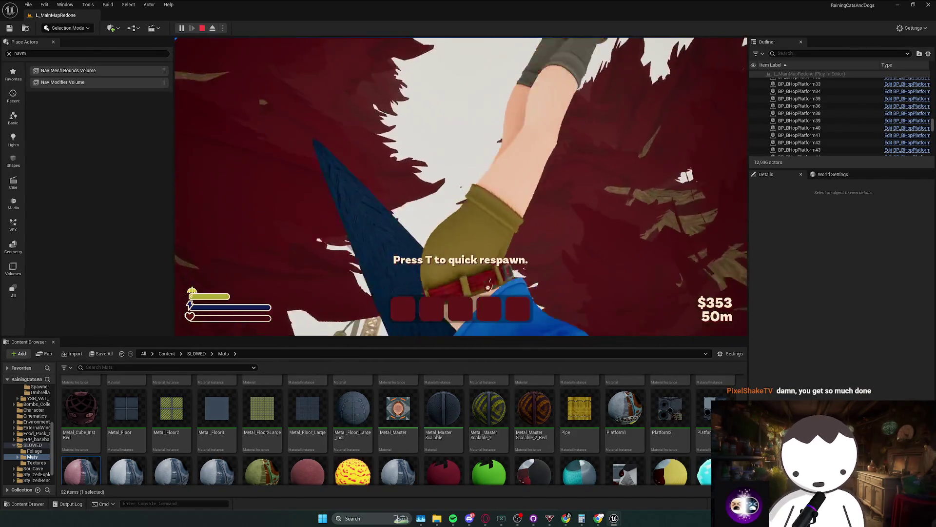
- Stop the play test, fly the editor camera into the metal tunnel, and play again
key("Escape")
scroll(398, 307, "up", 4)
key("w")
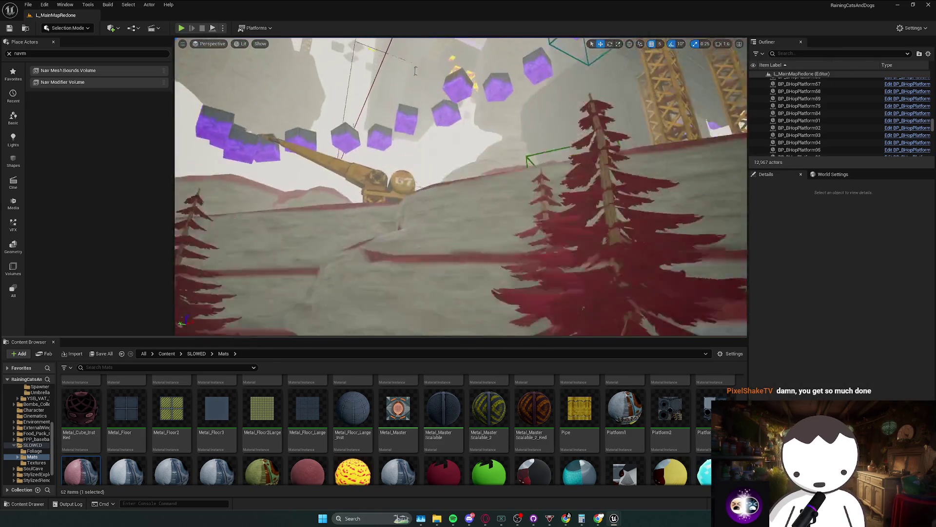
scroll(254, 84, "down", 3)
key("w")
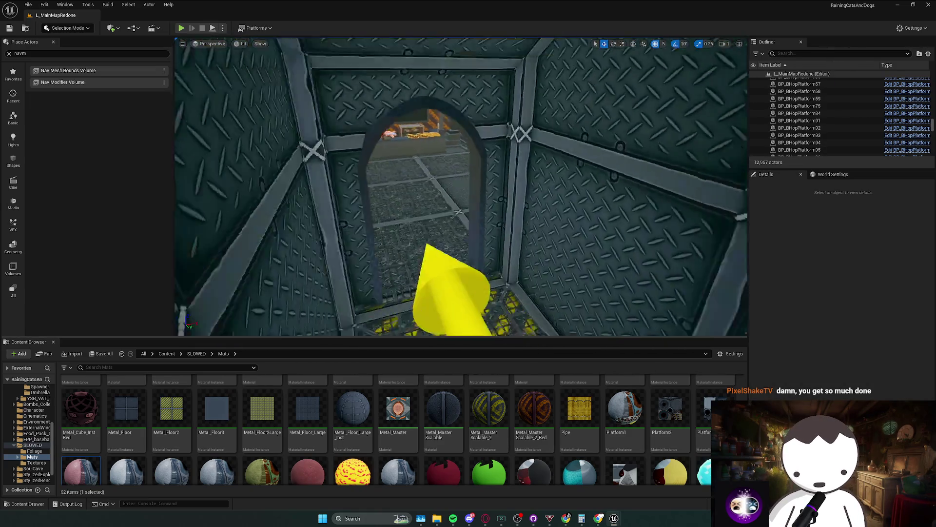
left_click(182, 28)
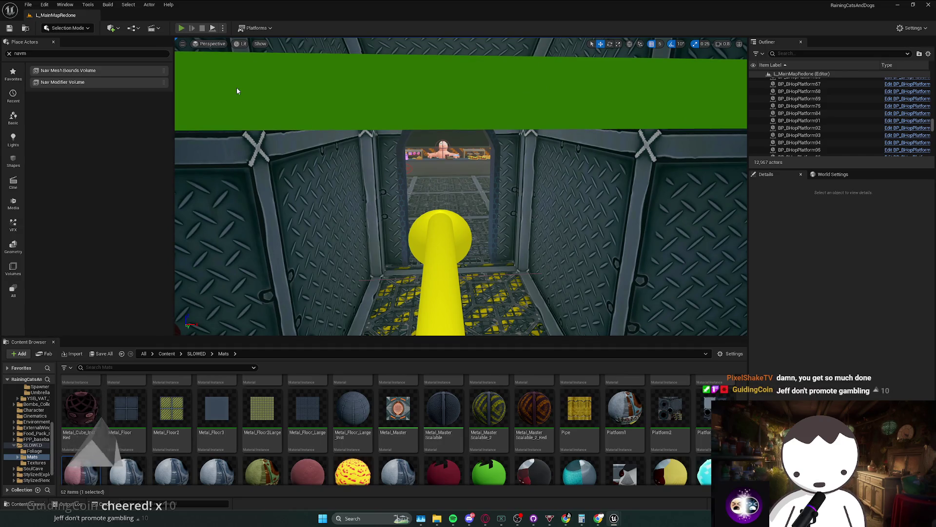
- Walk down the lava corridor, climb the purple blocks, then head back toward the lava pillars
key("w")
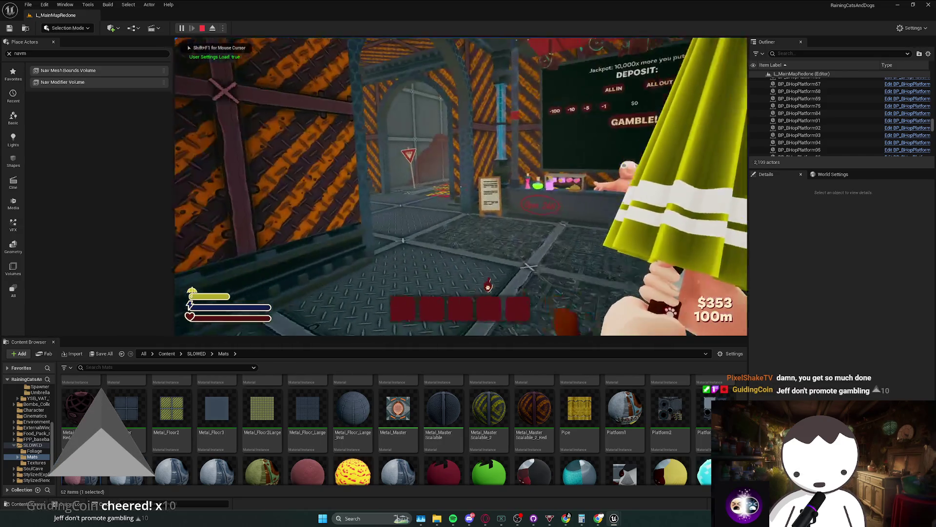
key("w")
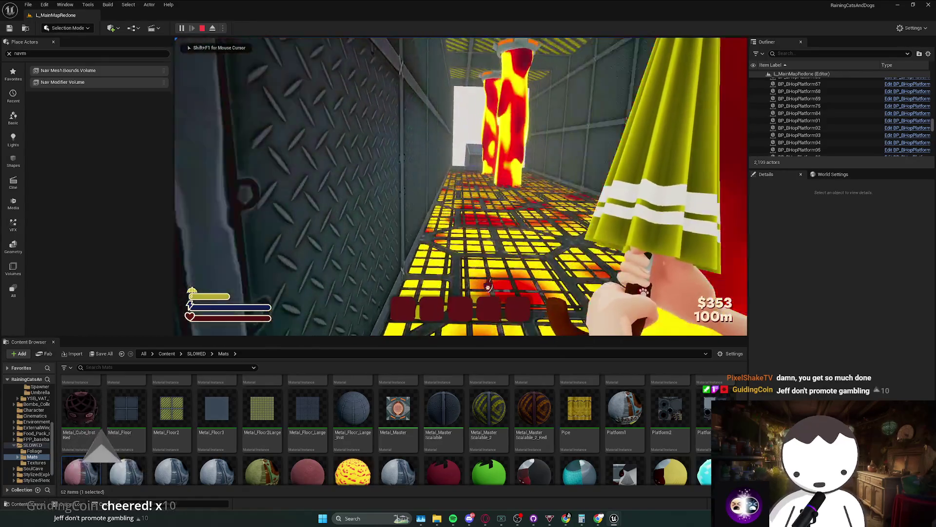
key("space")
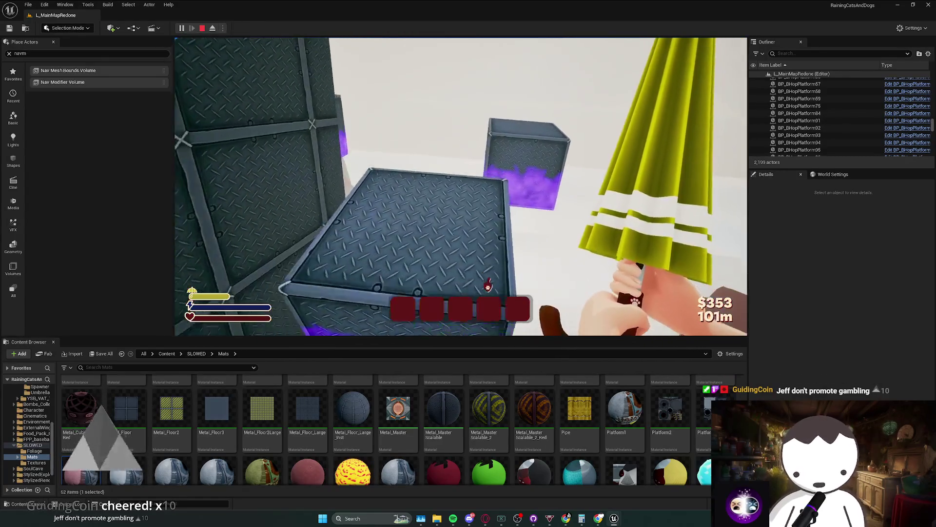
key("w")
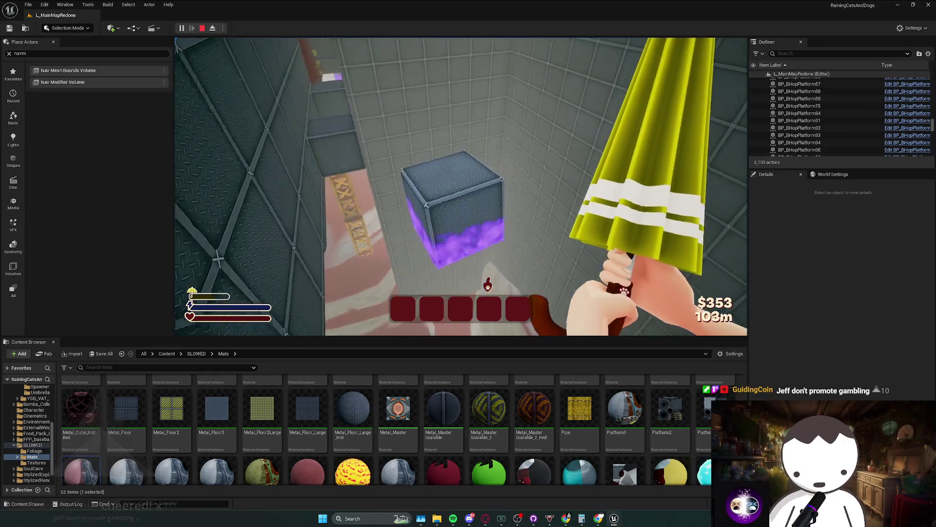
key("w")
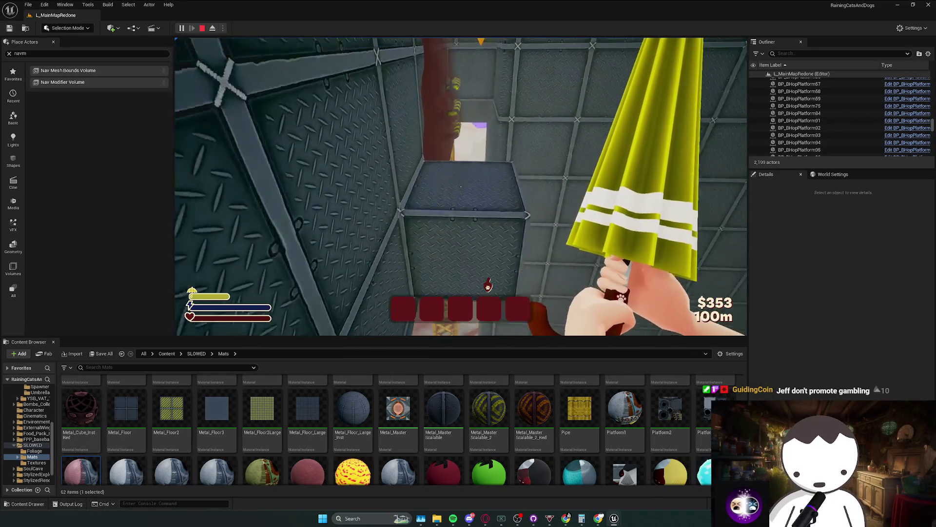
key("w")
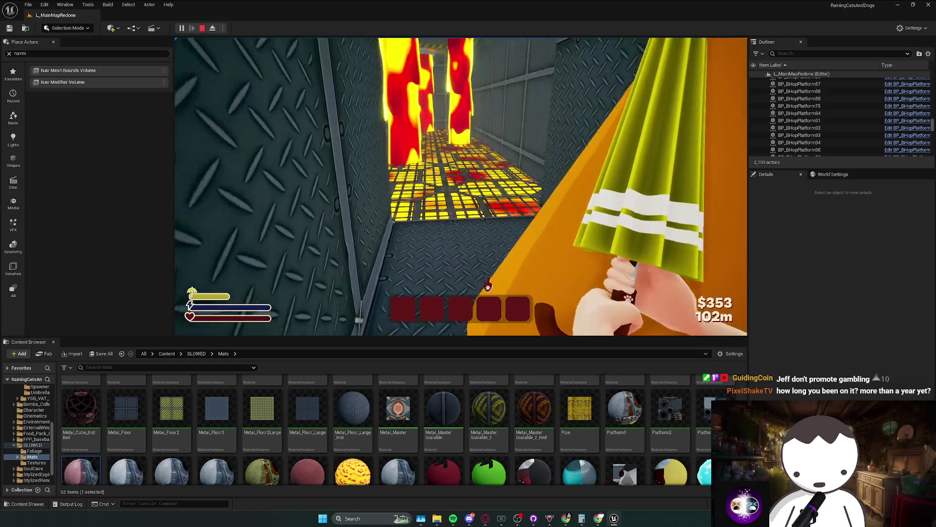
key("w")
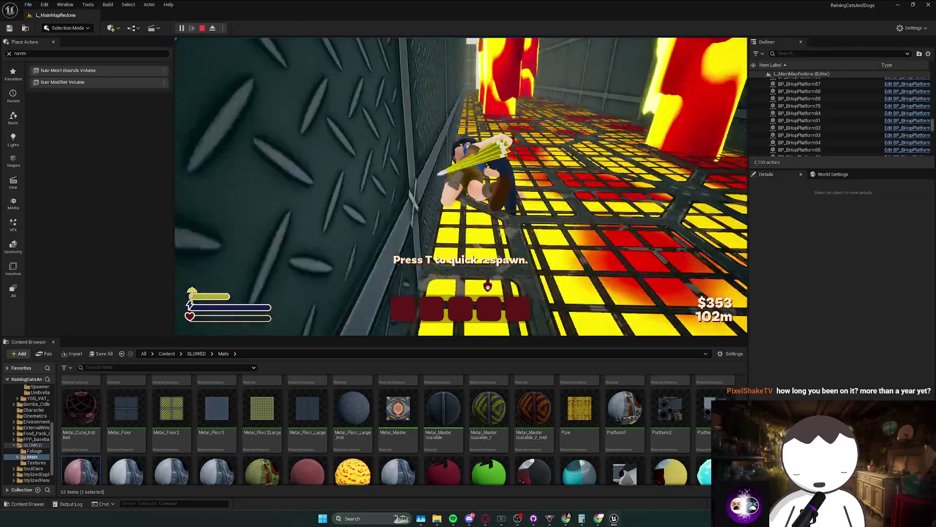
- Stop the playtest, fly out to the distant platforms, and restart Play In Editor twice with Alt+P
key("Escape")
mouse_move(461, 185)
left_mouse_down()
mouse_move(441, 193)
mouse_move(414, 161)
mouse_move(385, 185)
mouse_move(415, 146)
mouse_move(464, 112)
mouse_move(561, 75)
mouse_move(483, 95)
left_mouse_up()
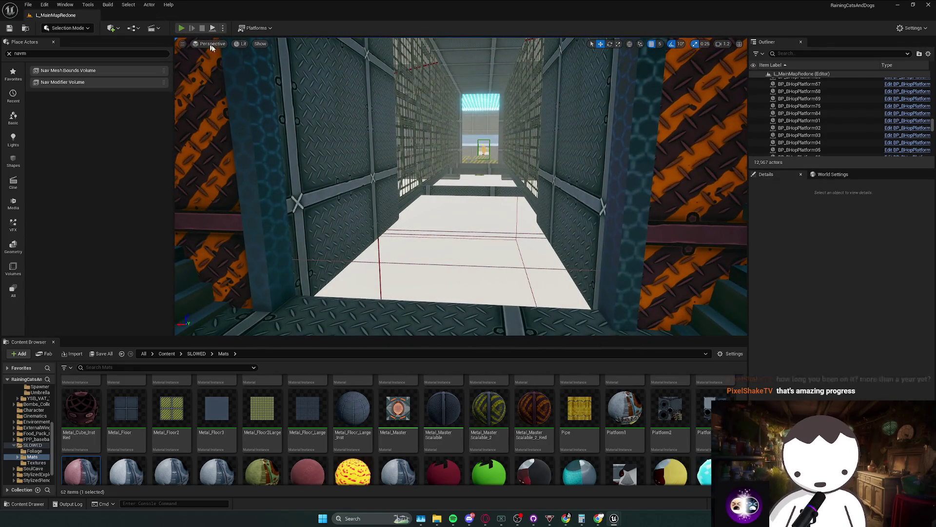
key("alt+p")
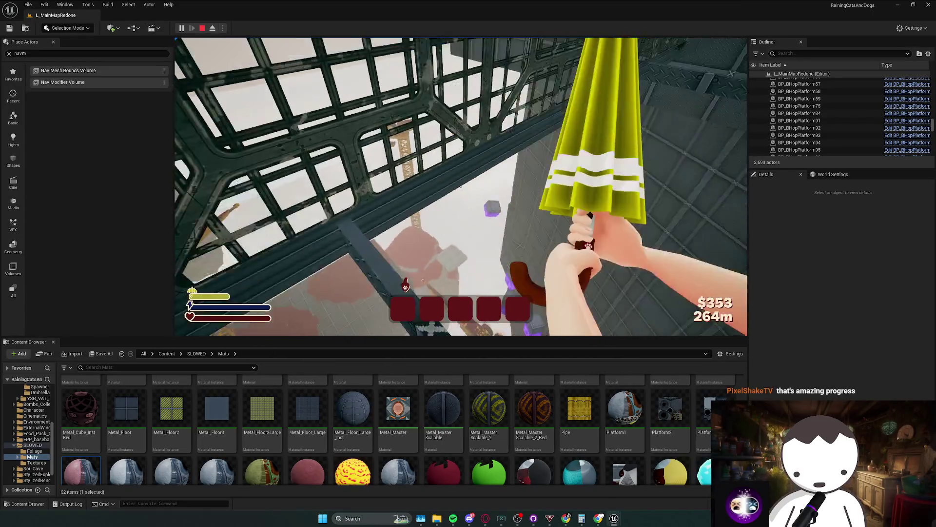
key("Escape")
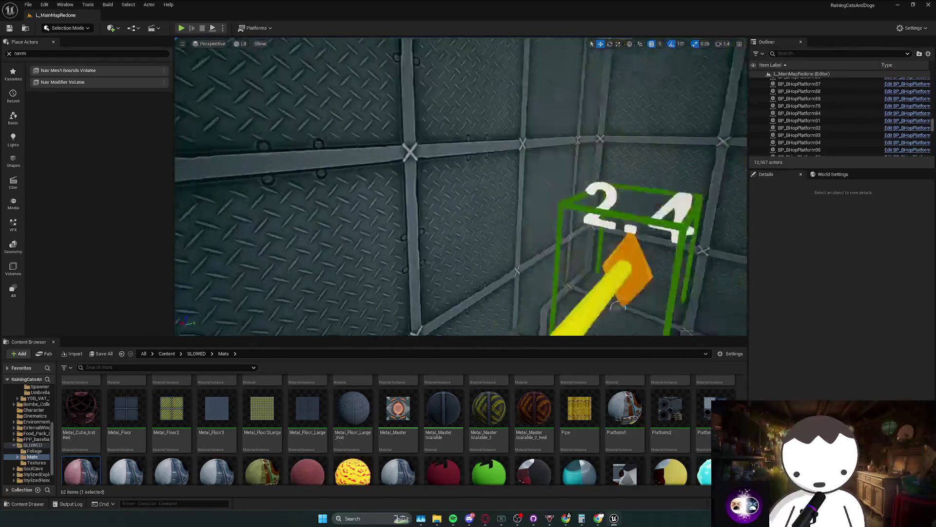
scroll(461, 186, "up", 1)
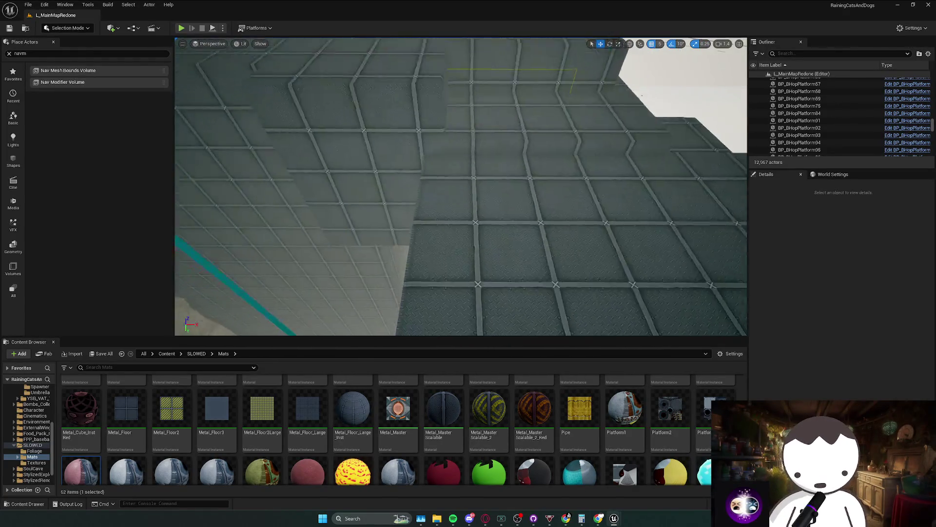
scroll(611, 234, "down", 2)
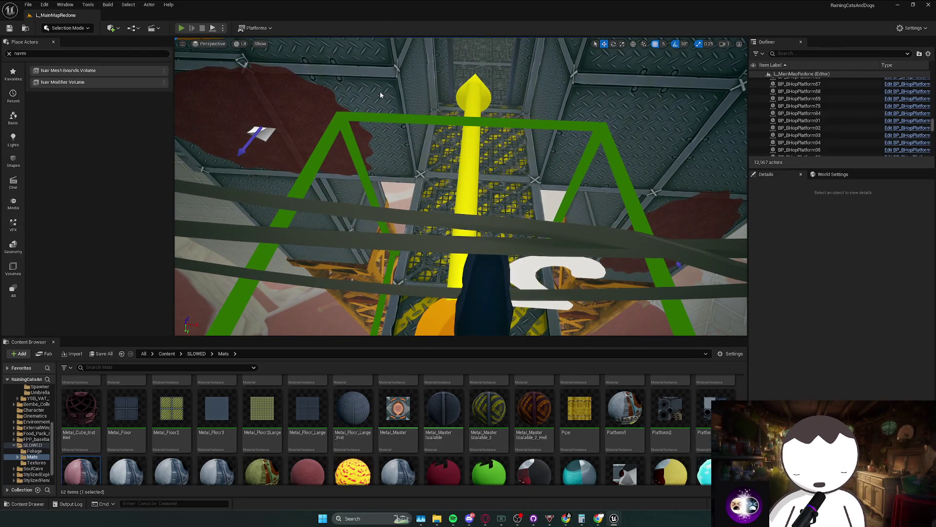
key("alt+p")
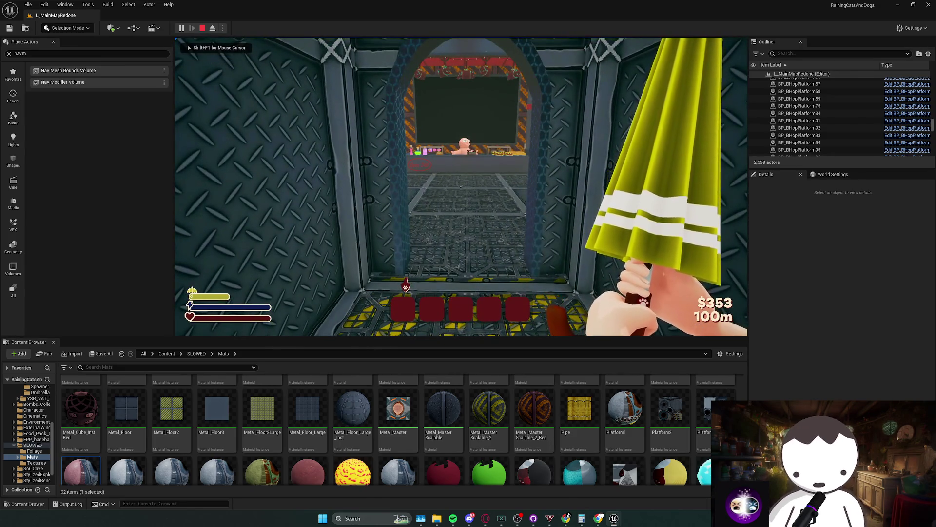
- Make the game view fullscreen and walk up to the shopkeeper to open the shop
key("shift+F1")
key("F11")
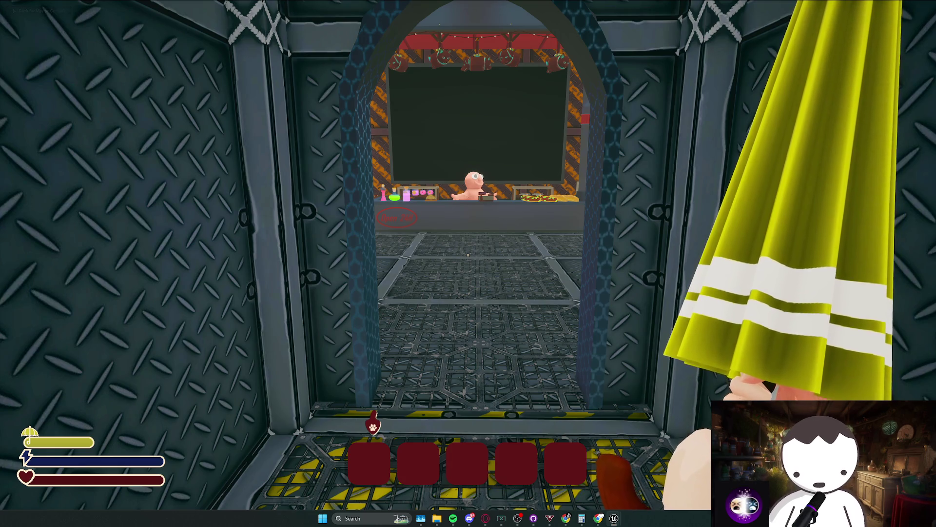
key("w")
key("f")
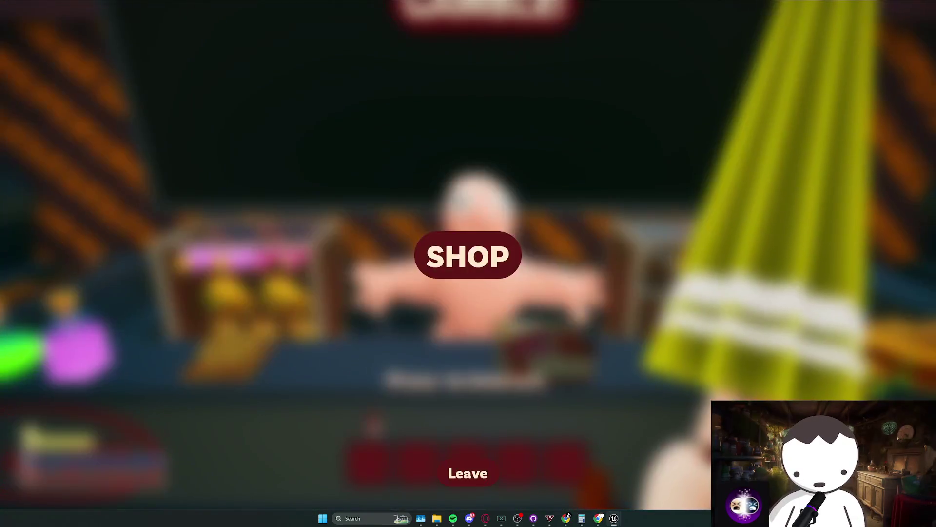
- Buy Bread of Healing and a Radio for $10 each, then leave the shop
scroll(618, 365, "down", 2)
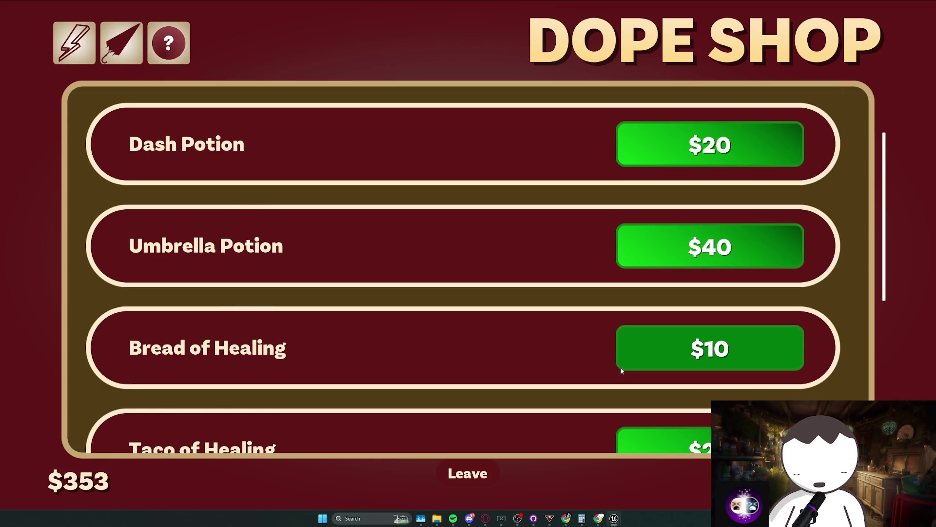
scroll(621, 368, "down", 2)
left_click(663, 268)
scroll(493, 317, "up", 1)
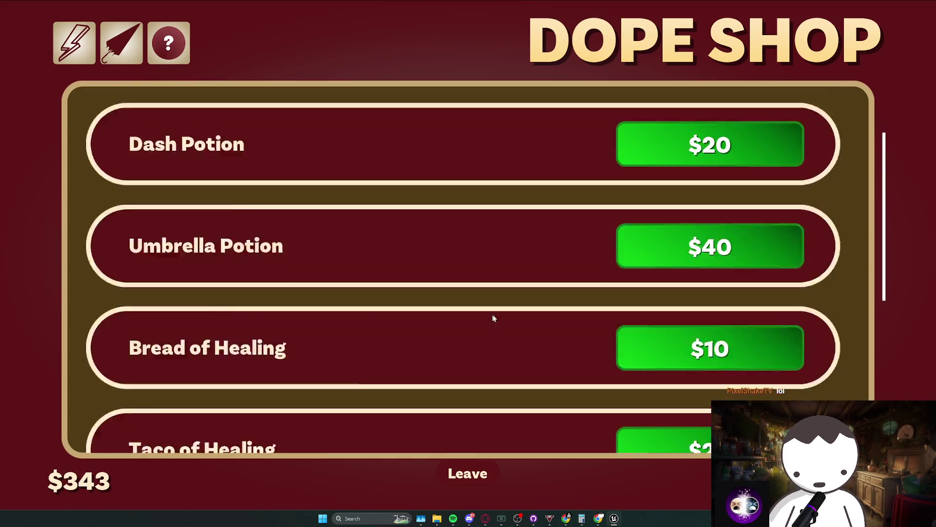
scroll(466, 316, "down", 4)
scroll(613, 280, "down", 3)
left_click(718, 337)
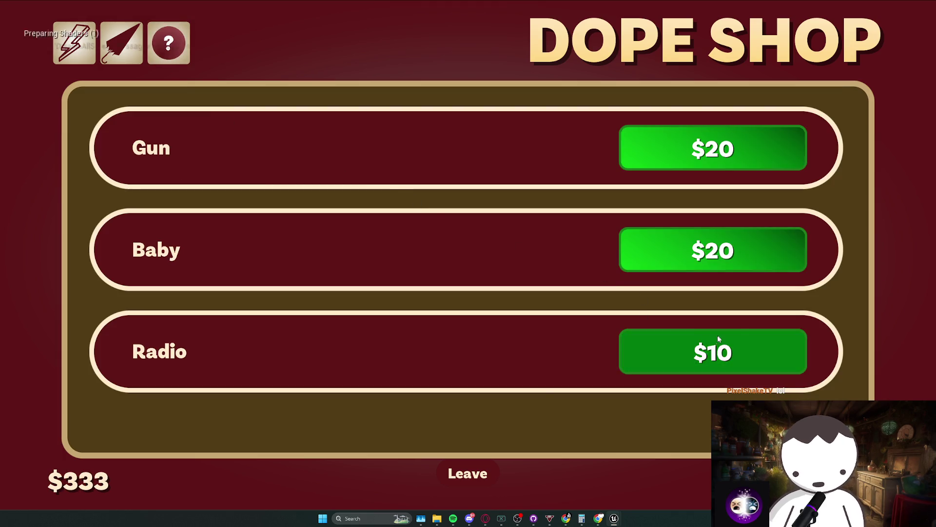
left_click(466, 467)
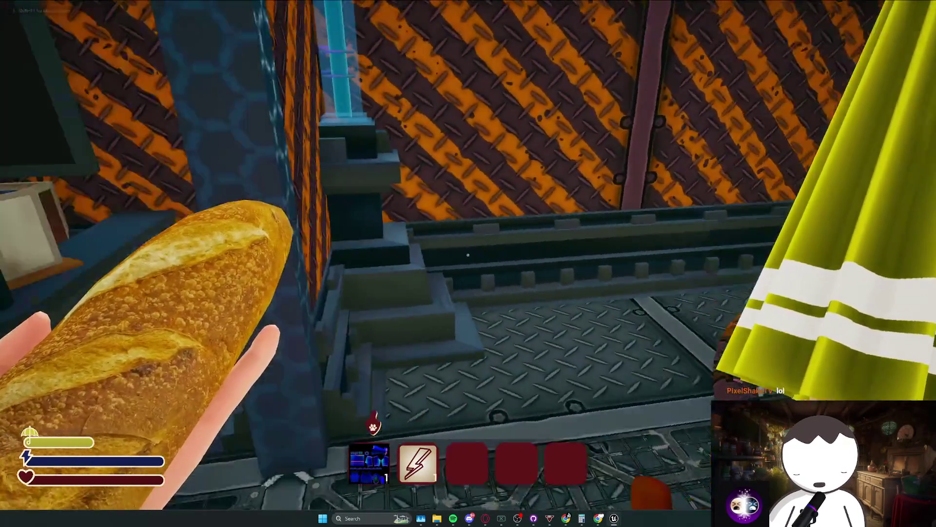
- Equip the Radio and cross the lava-grate corridor onto the purple-fog boxes
key("1")
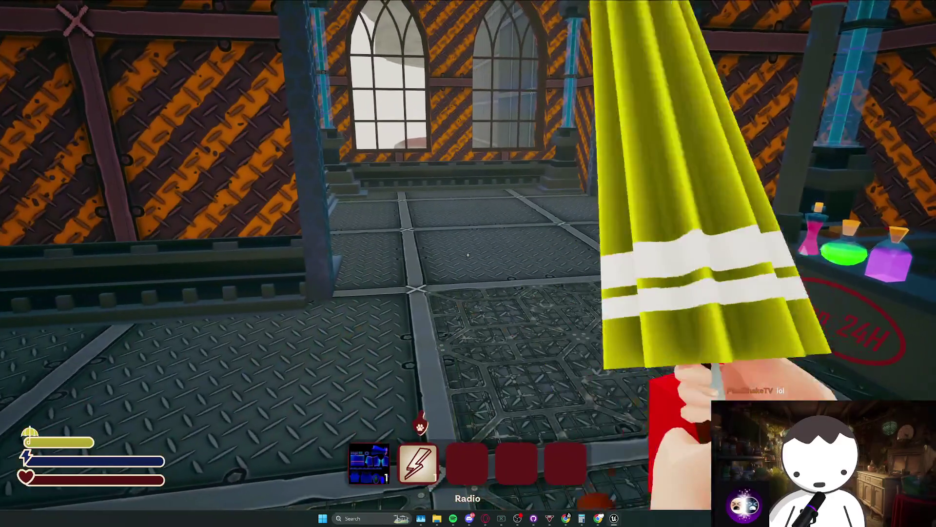
key("w")
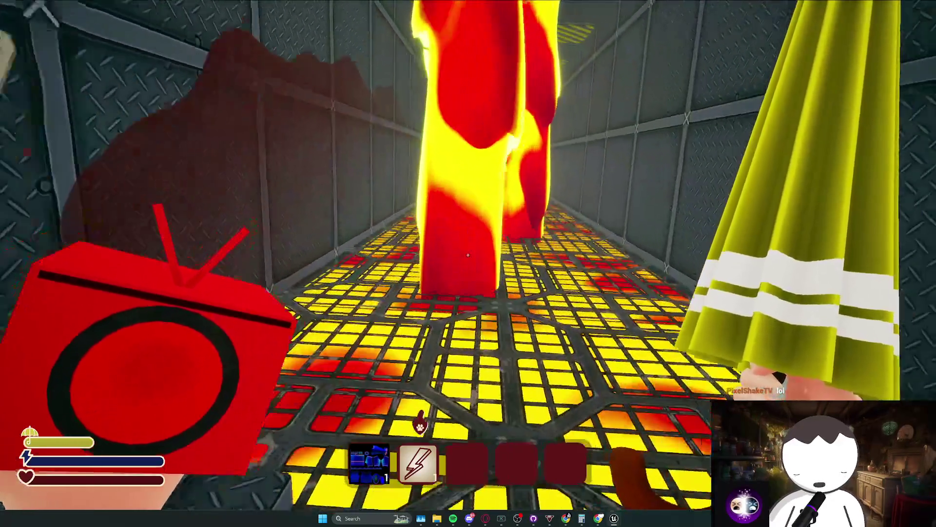
key("w")
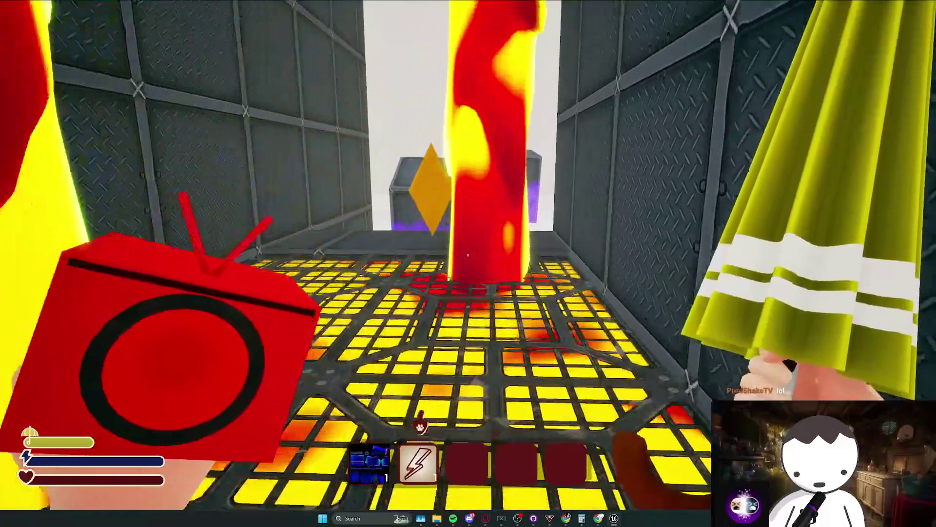
key("space")
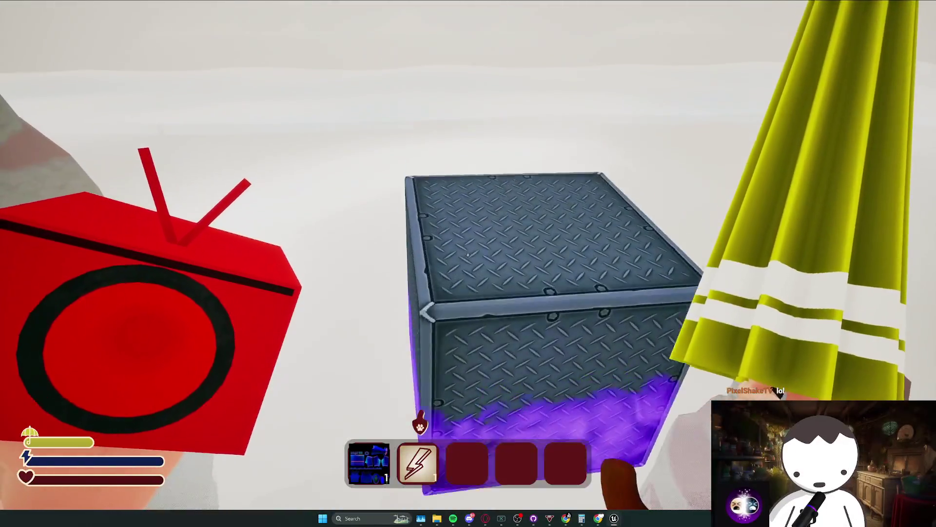
key("space")
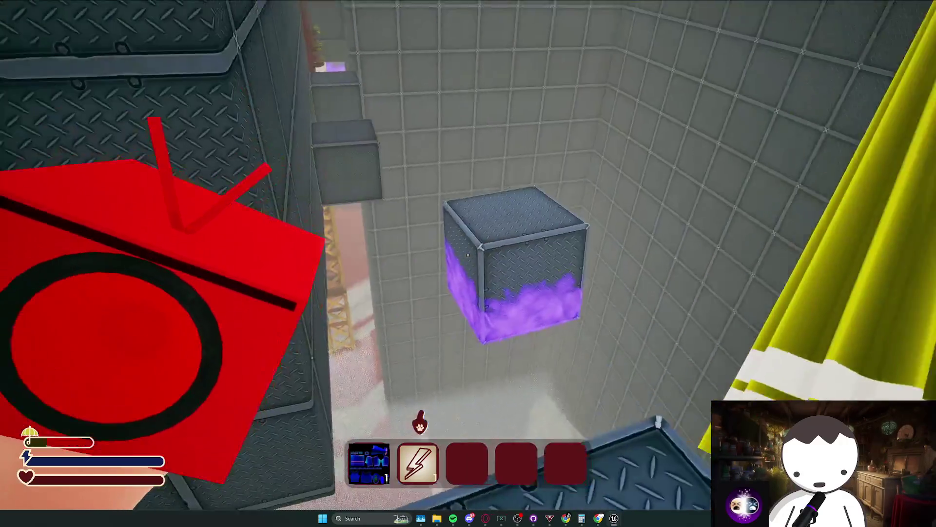
key("w")
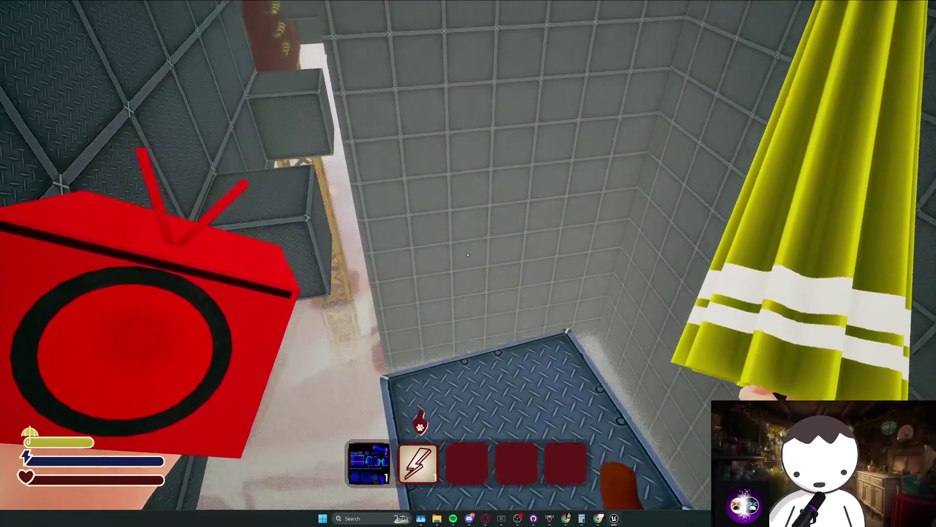
- Climb the shaft over the ledge, walk back past the lava column, and stop the playtest
key("space")
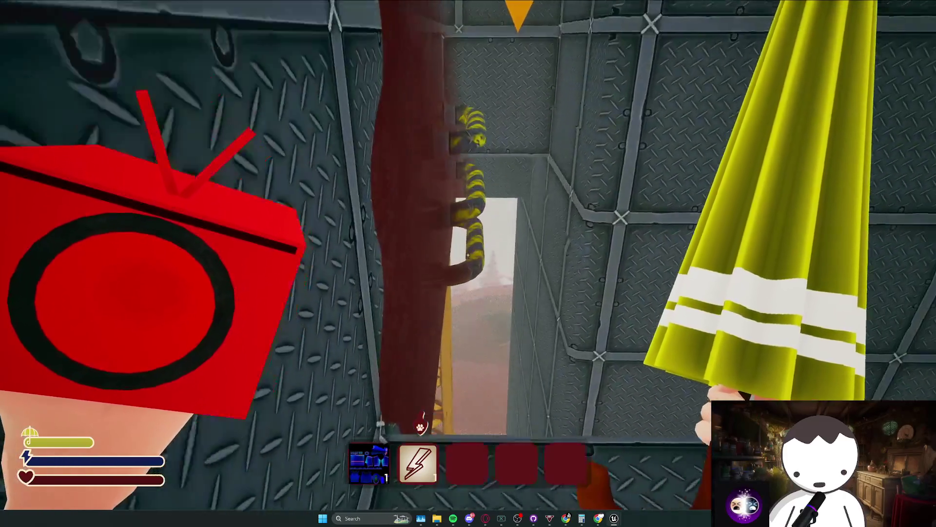
key("w")
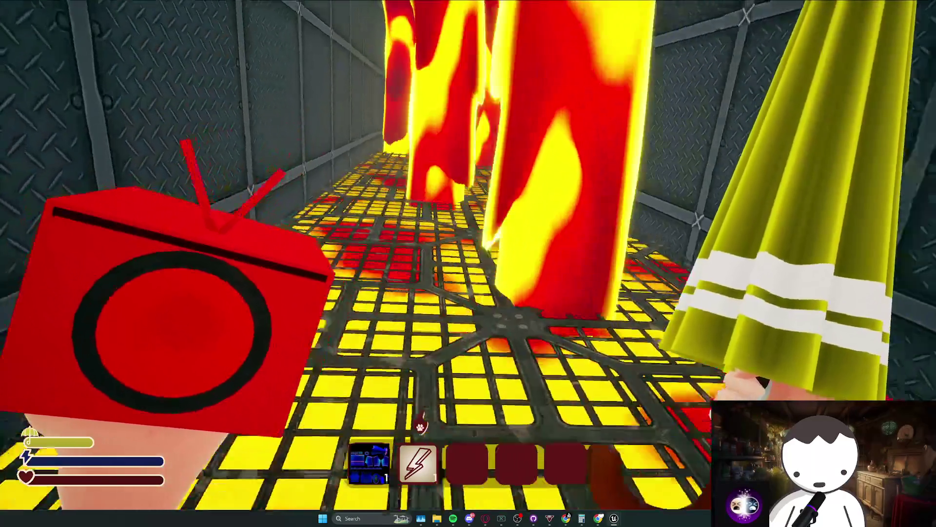
key("w")
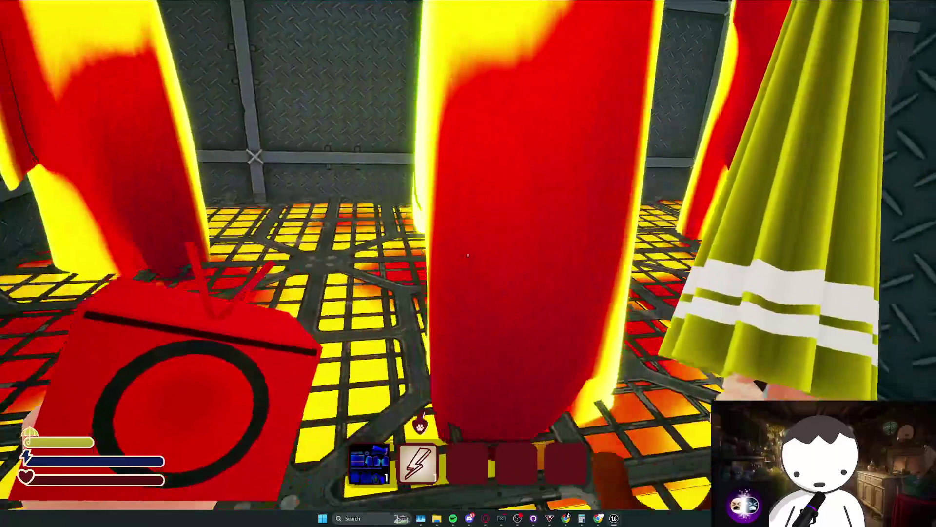
key("w")
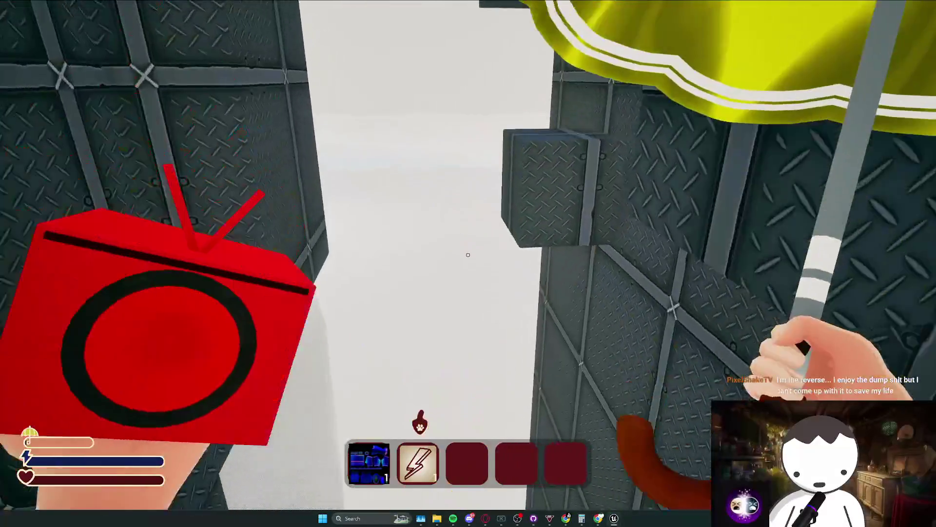
key("Escape")
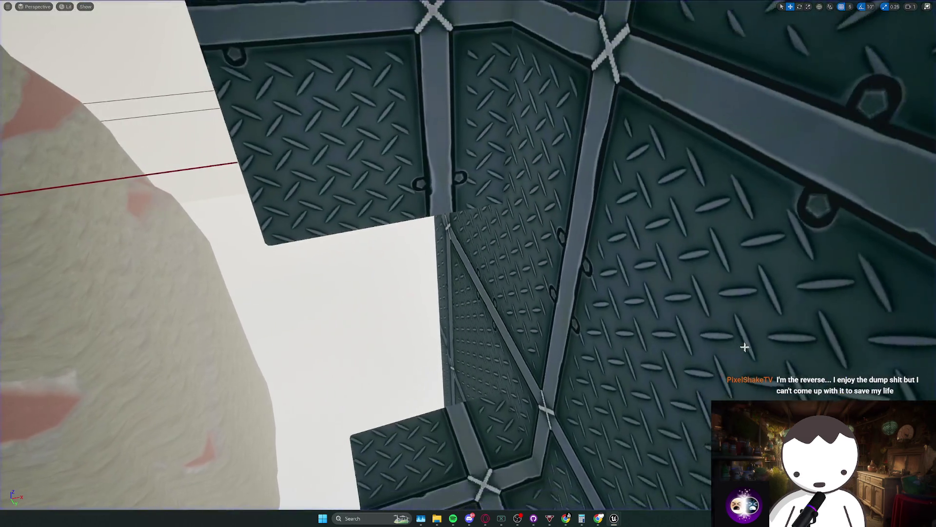
- Restore the editor layout, save, fly past the floor plate toward the glowing grid, and save again
key("F11")
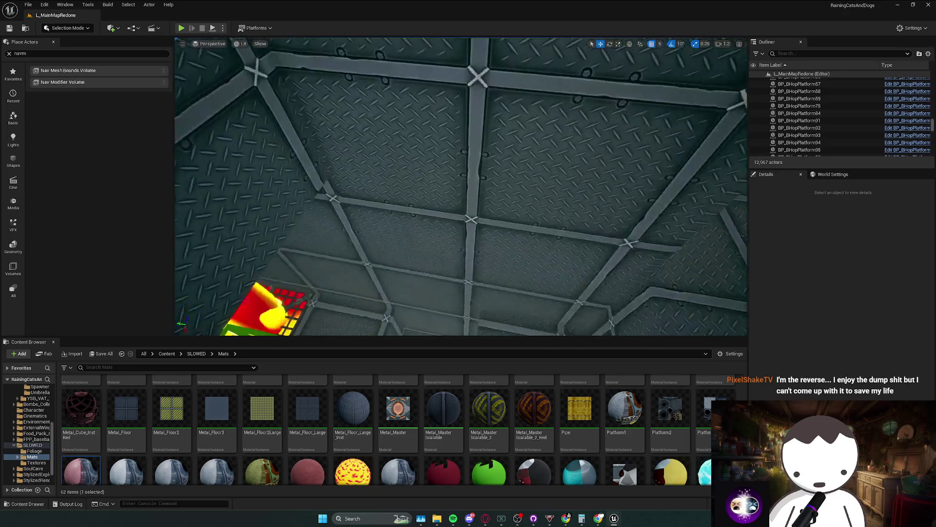
key("ctrl+s")
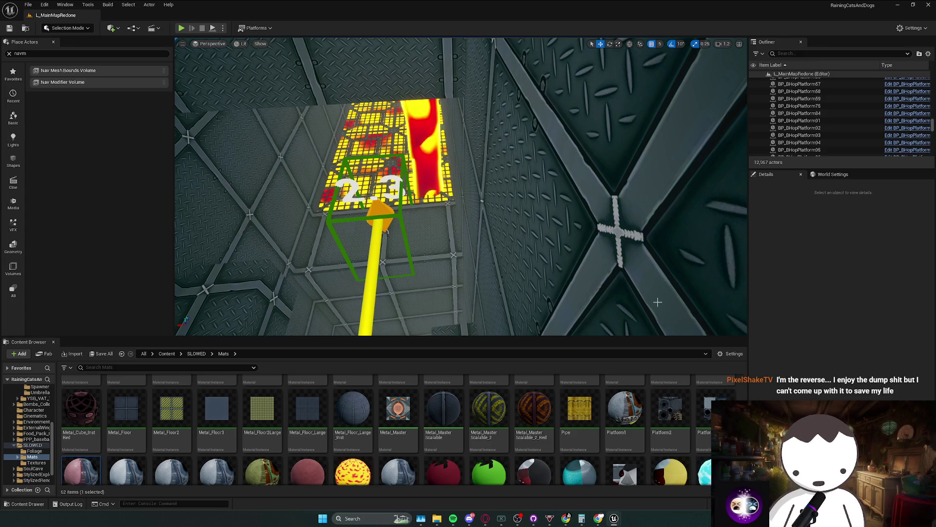
mouse_move(658, 302)
left_mouse_down()
mouse_move(663, 273)
mouse_move(641, 324)
left_mouse_up()
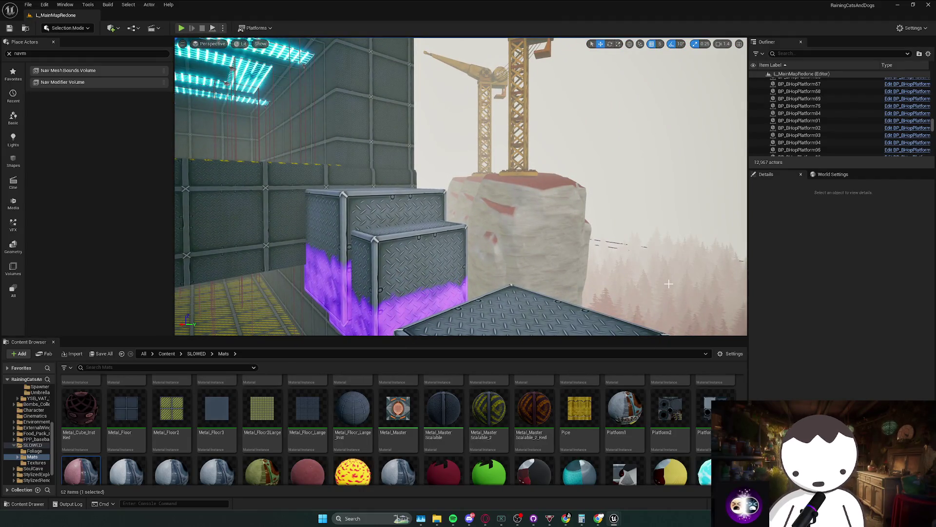
scroll(461, 187, "down", 2)
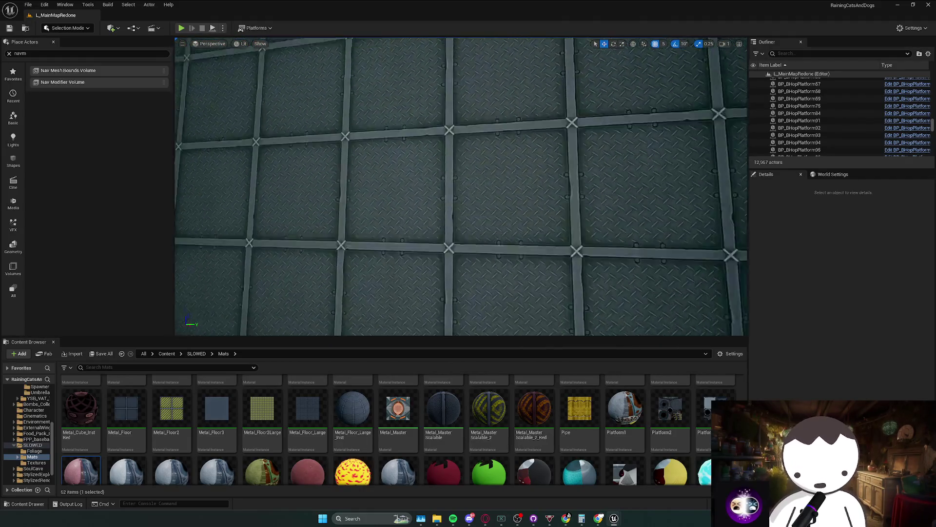
scroll(461, 187, "down", 1)
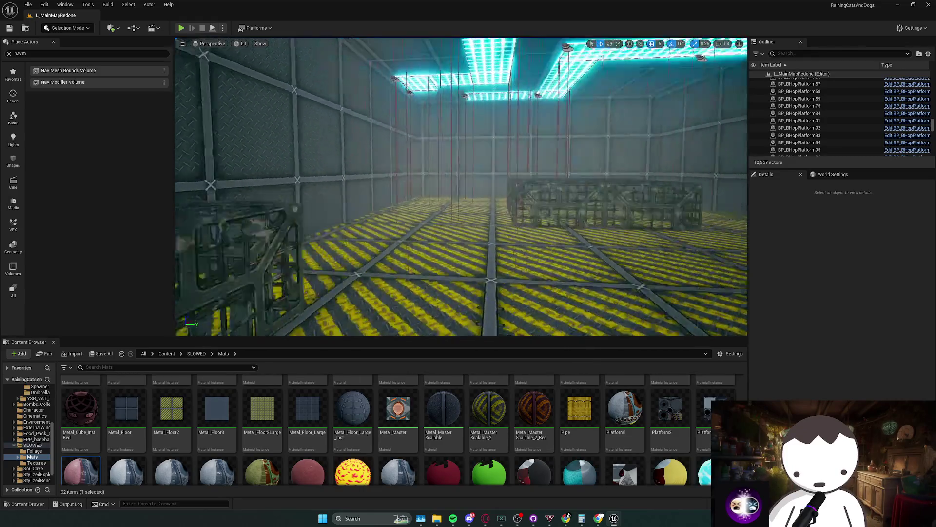
scroll(461, 187, "up", 1)
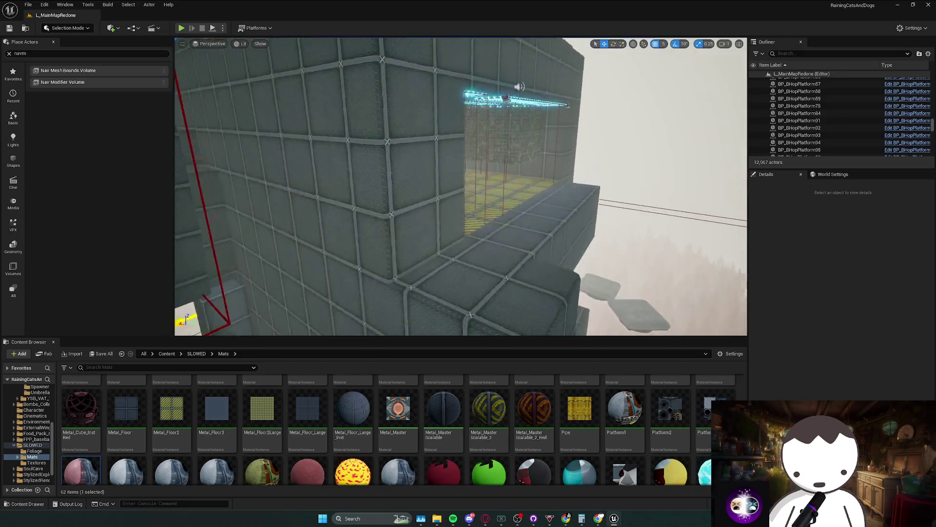
scroll(461, 186, "down", 1)
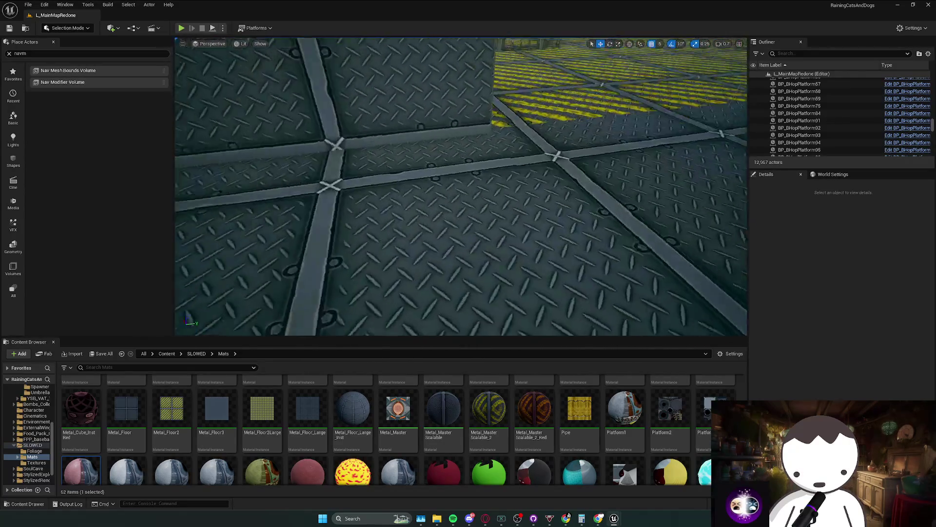
scroll(461, 187, "up", 2)
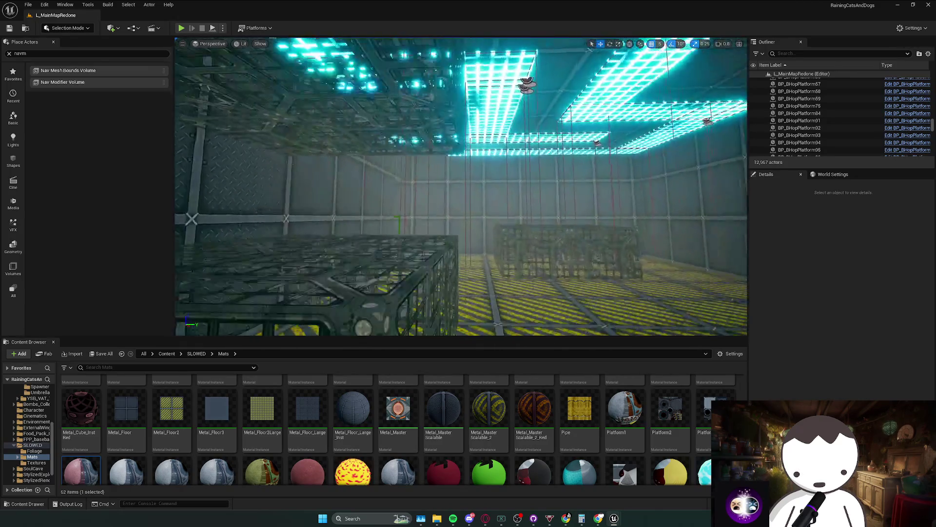
key("w")
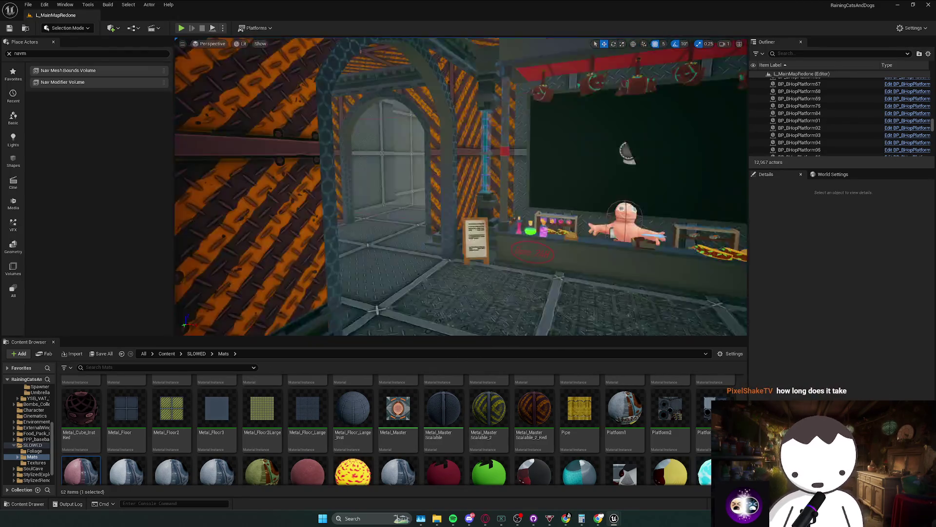
scroll(461, 187, "up", 2)
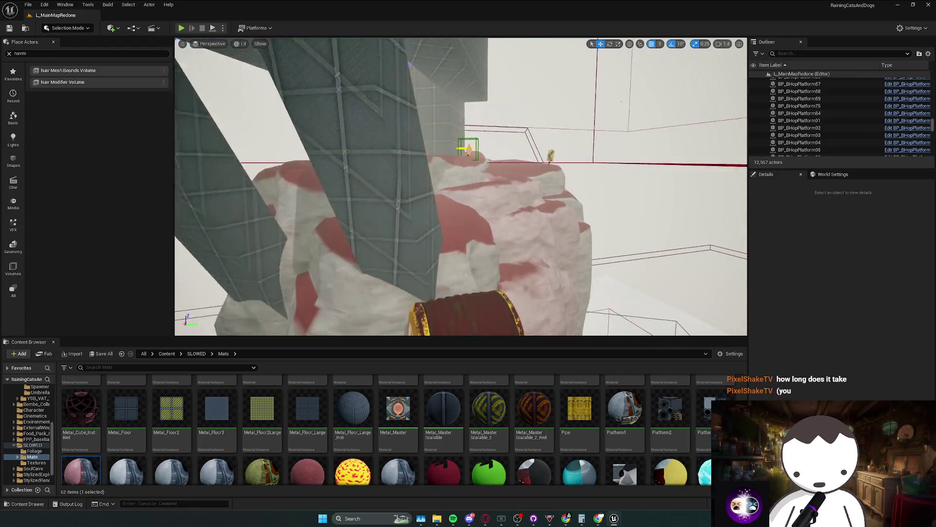
key("ctrl+s")
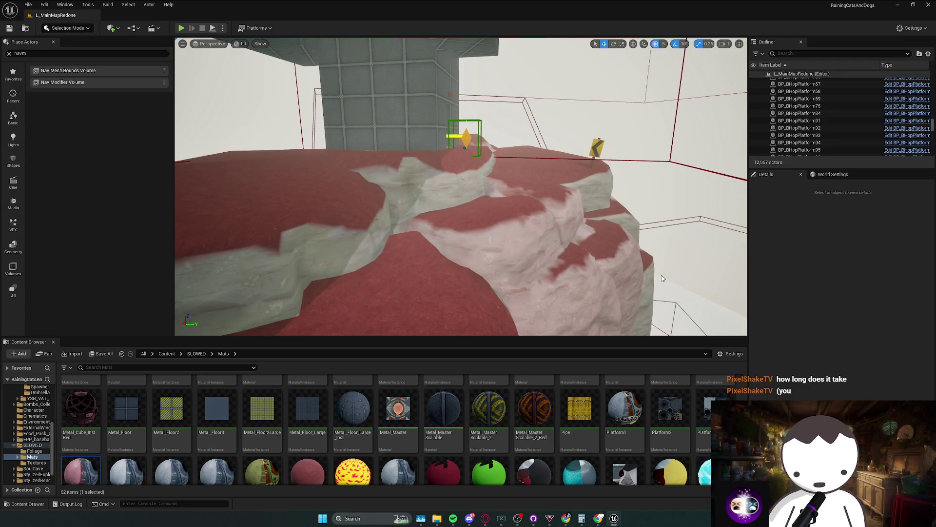
- Fly through the striped-crate room and white blocks out to the grey platforms and tower
key("w")
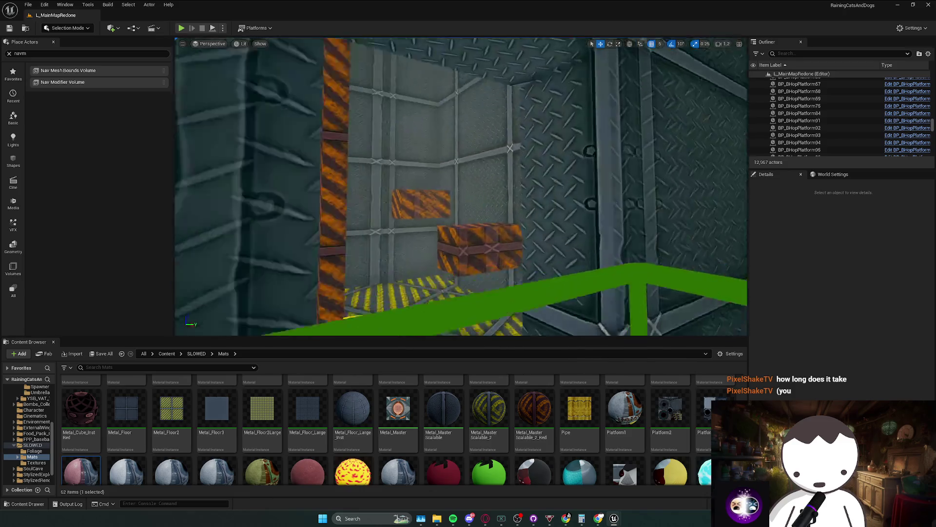
key("w")
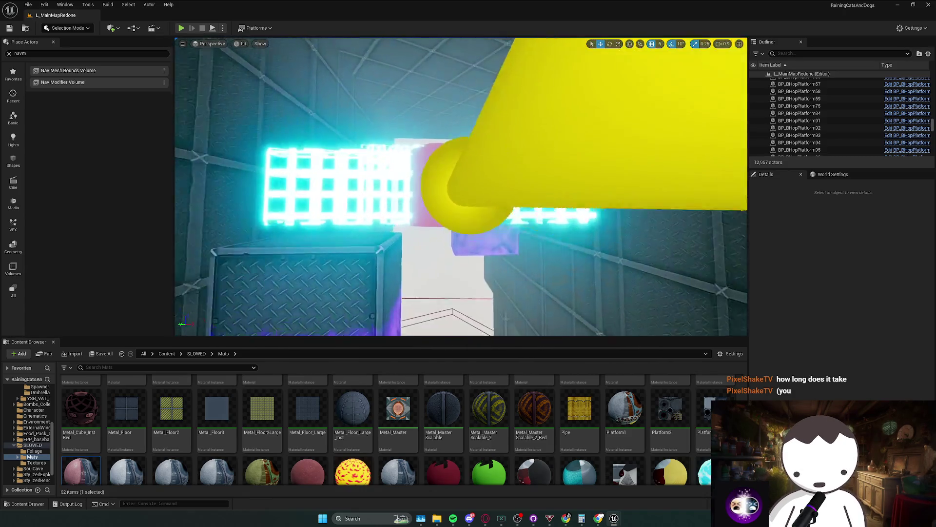
key("w")
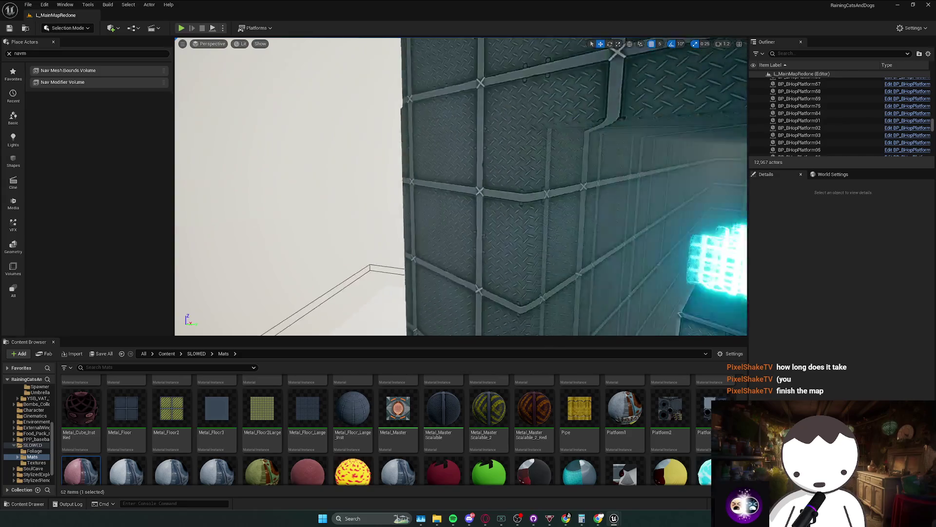
key("w")
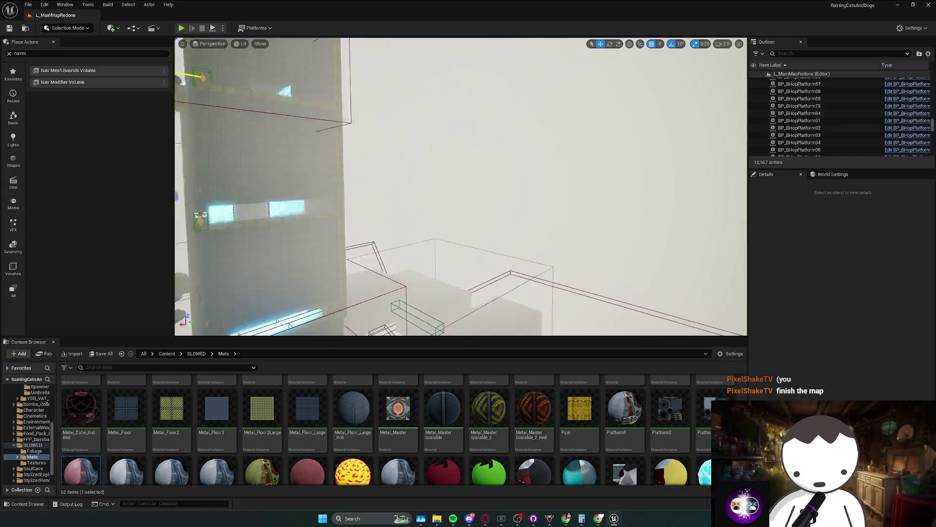
key("w")
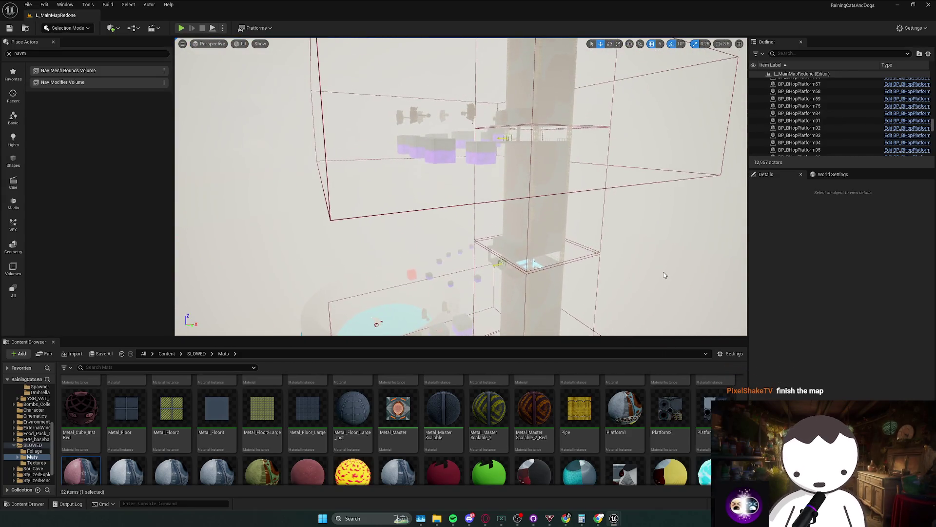
- From the Content folder, open the SLOWED level, then double-click DO_NOT_TOUCH to load it
left_click(175, 353)
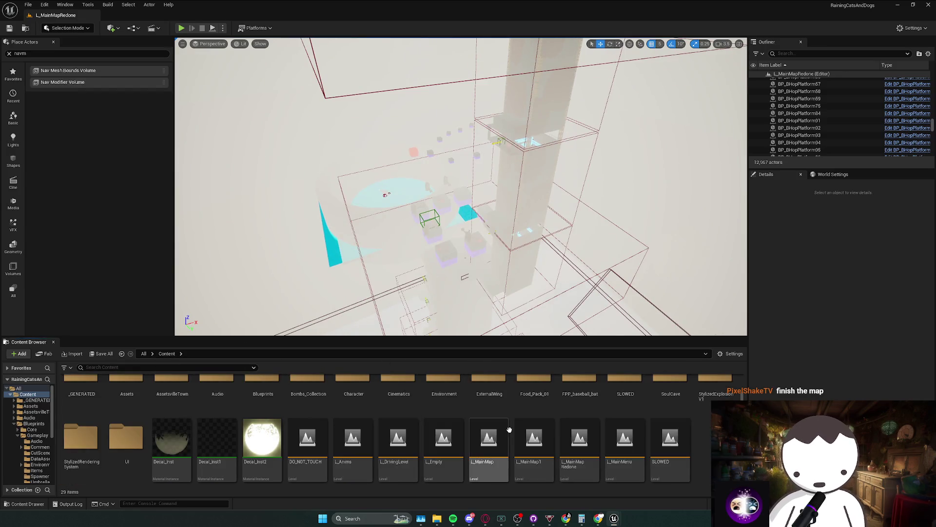
left_click(624, 461)
left_click(669, 466)
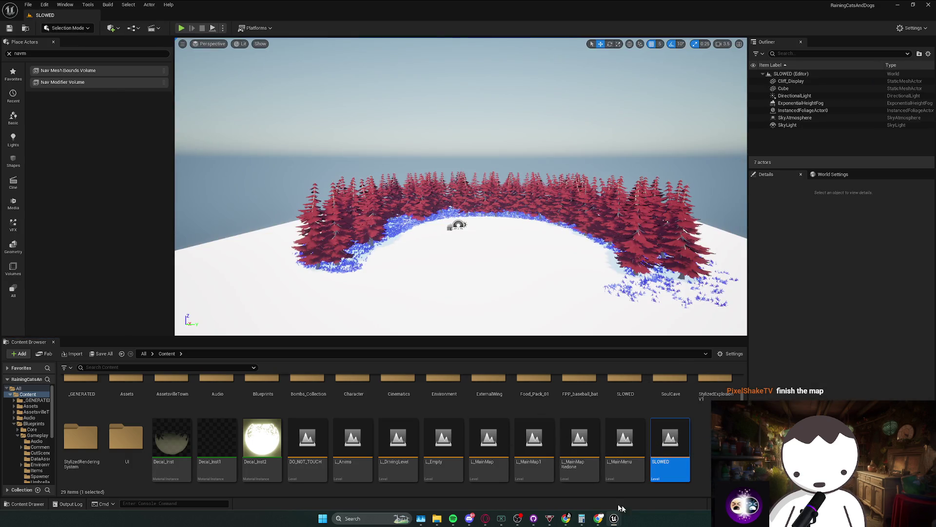
left_click(625, 453)
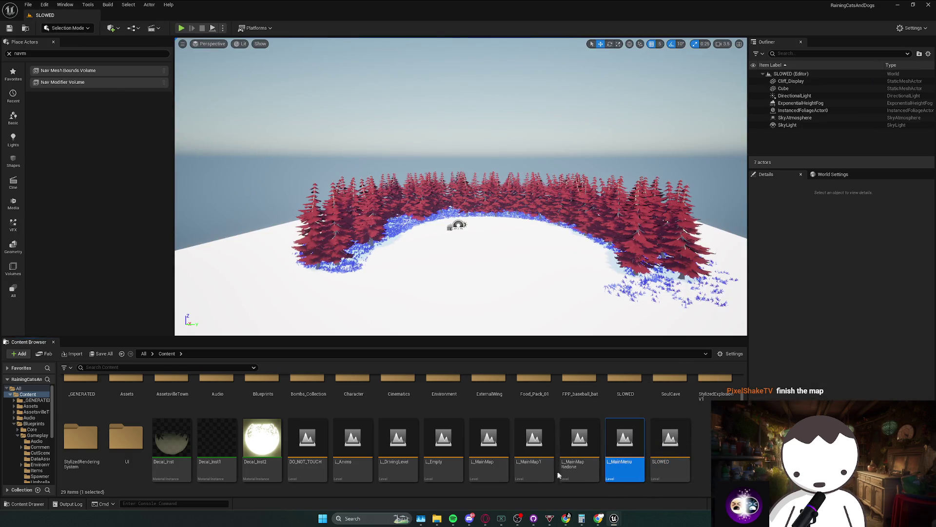
double_click(307, 439)
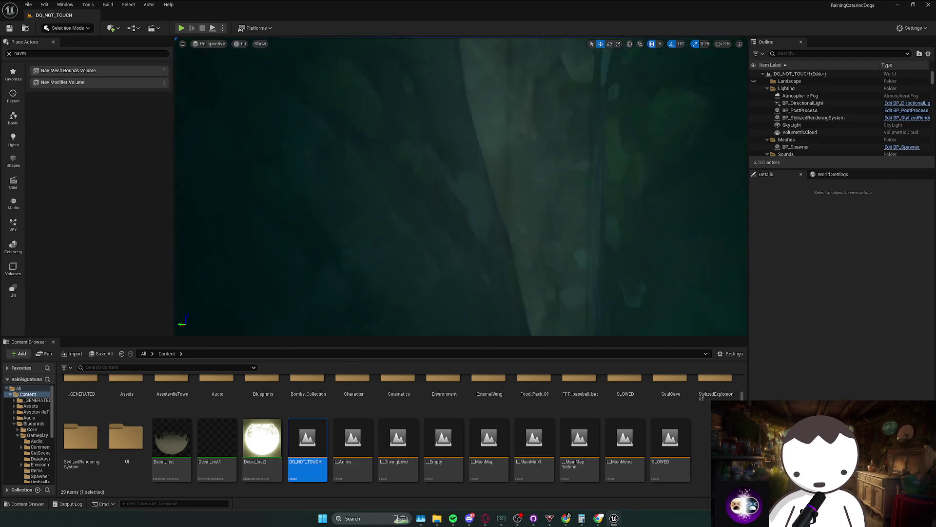
- Fly along the rocky path to the cave and red volume boxes, then load L_MainMap
scroll(461, 187, "down", 2)
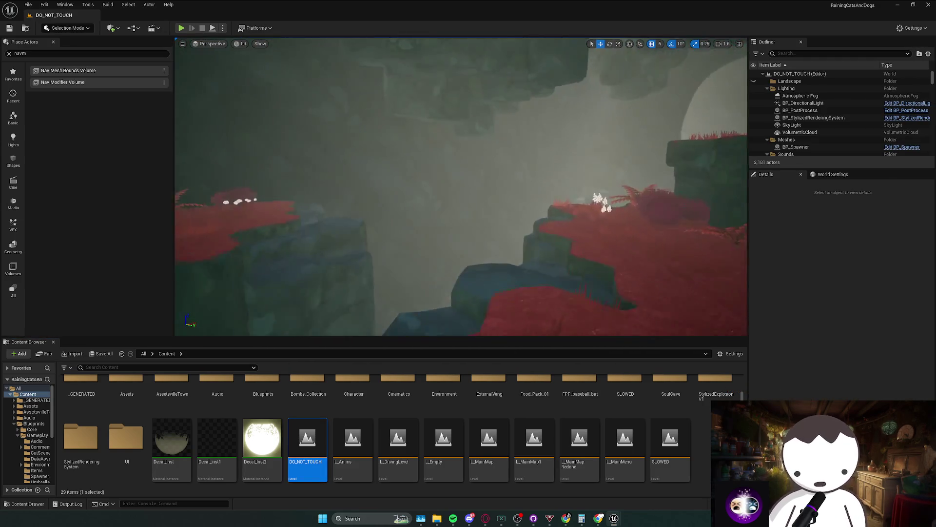
scroll(460, 186, "up", 2)
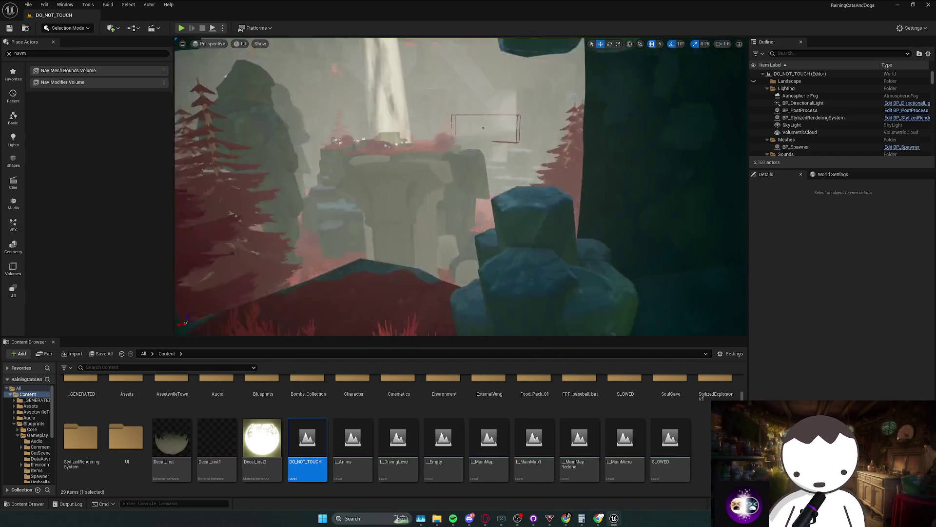
scroll(461, 186, "down", 1)
key("w")
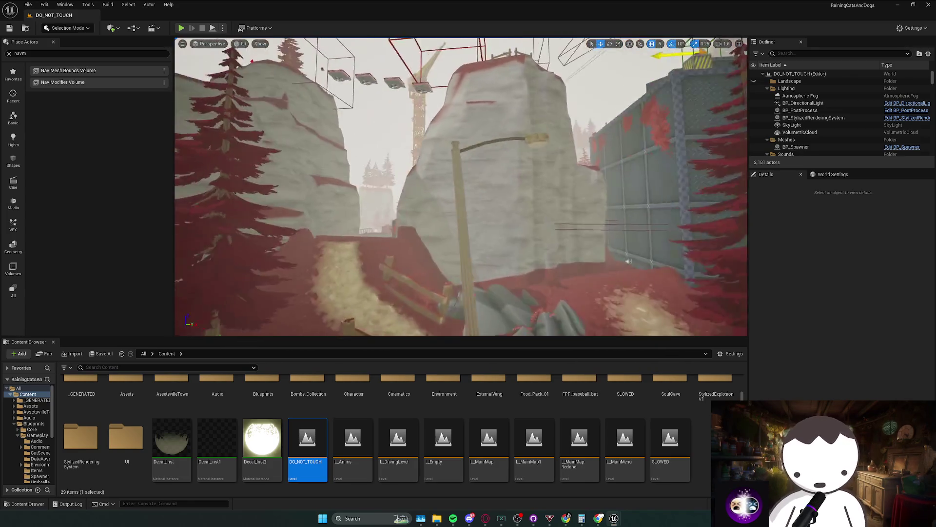
key("w")
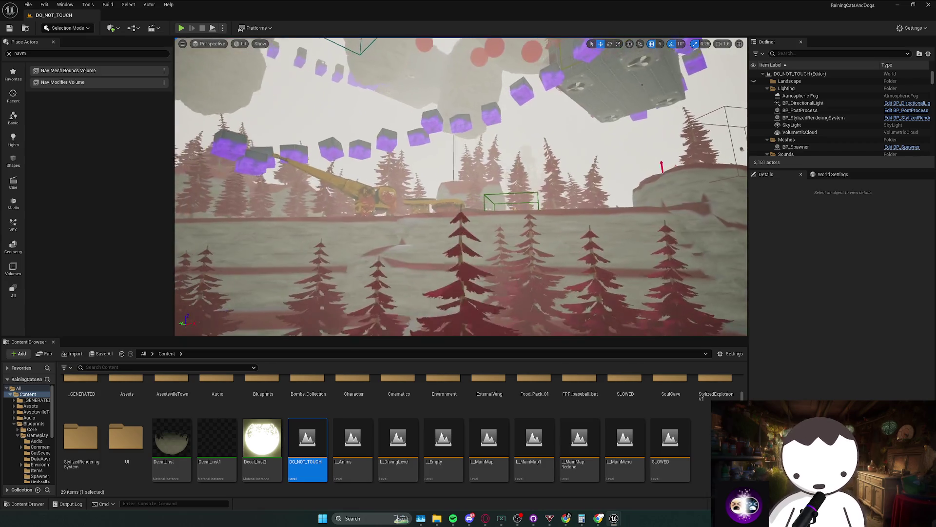
key("w")
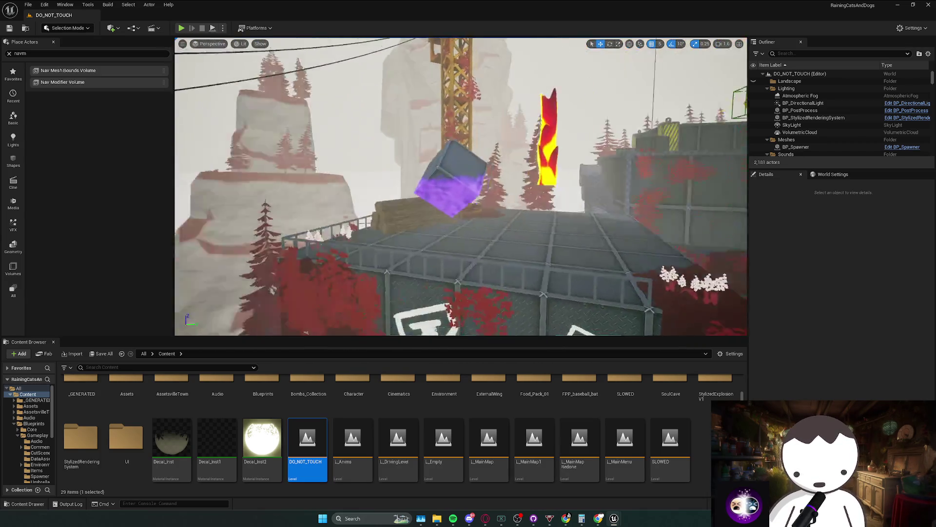
key("w")
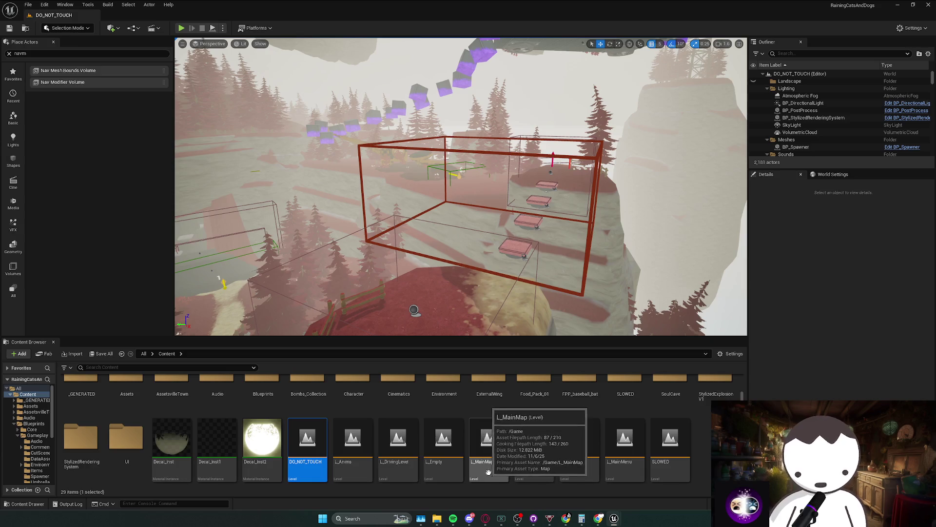
left_click(489, 469)
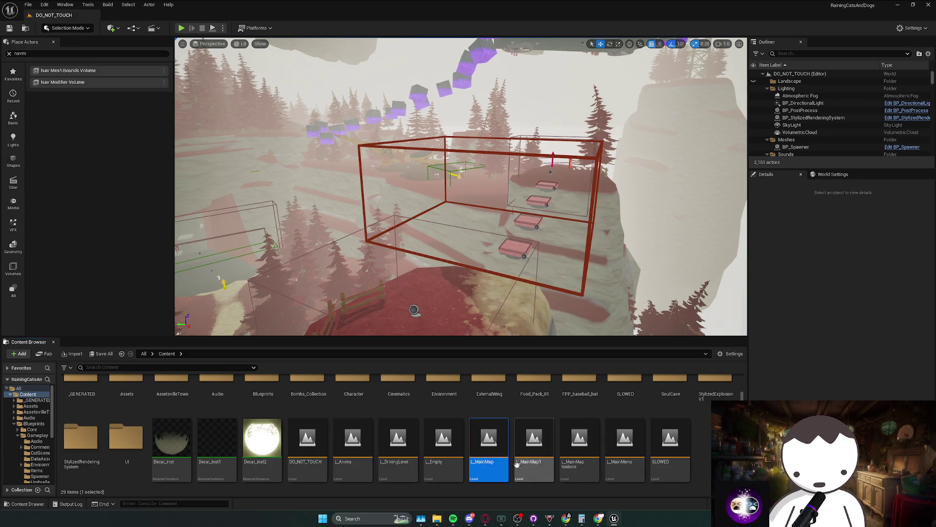
left_click_drag(462, 288, 464, 290)
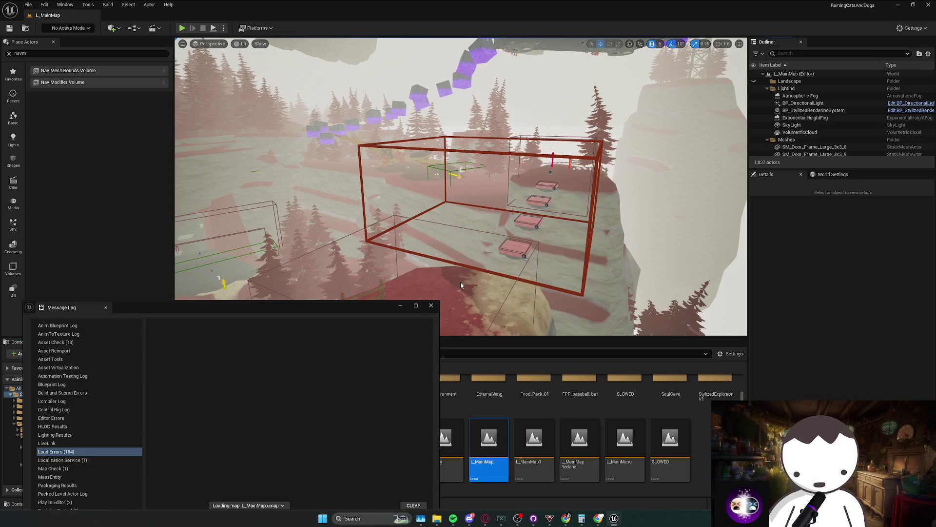
key("w")
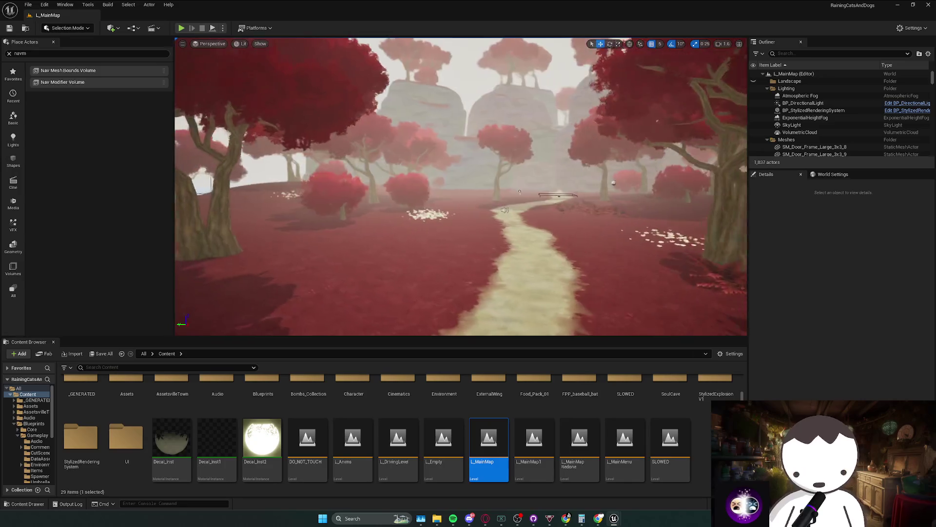
scroll(461, 187, "down", 1)
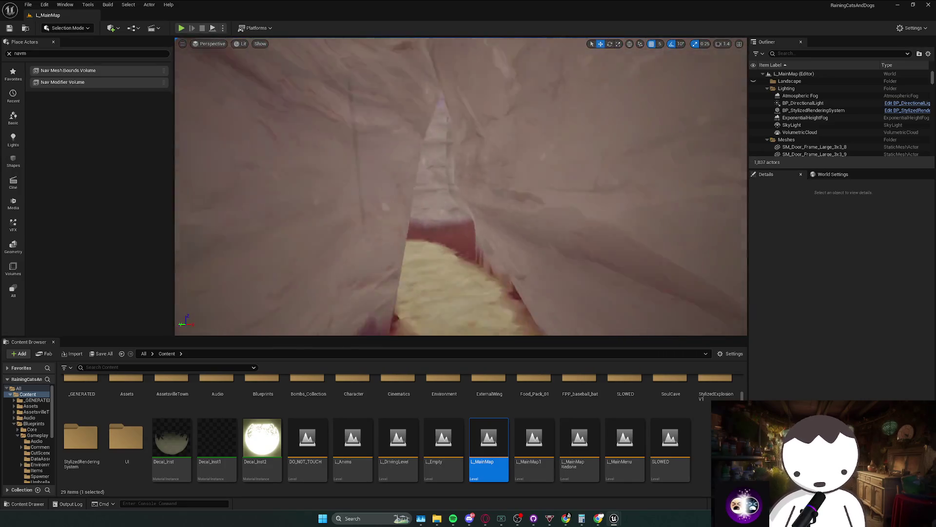
scroll(461, 187, "up", 1)
key("w")
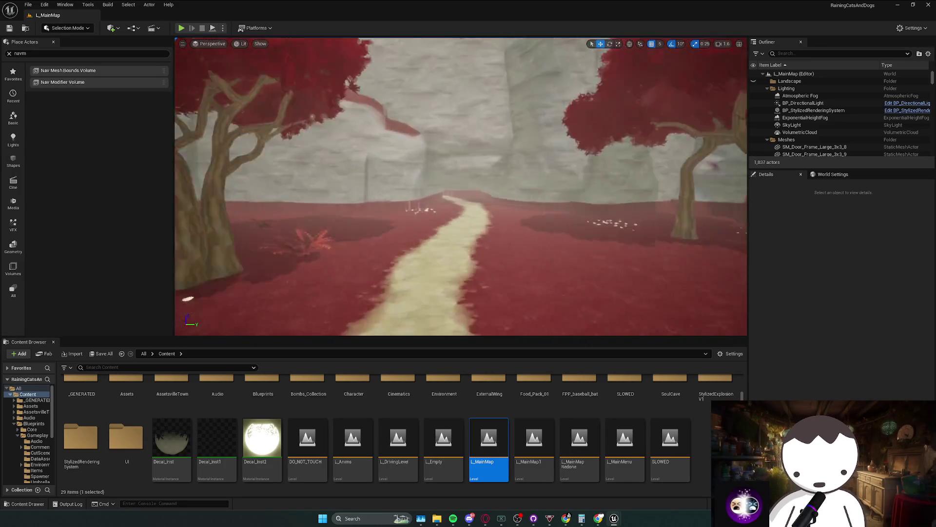
key("w")
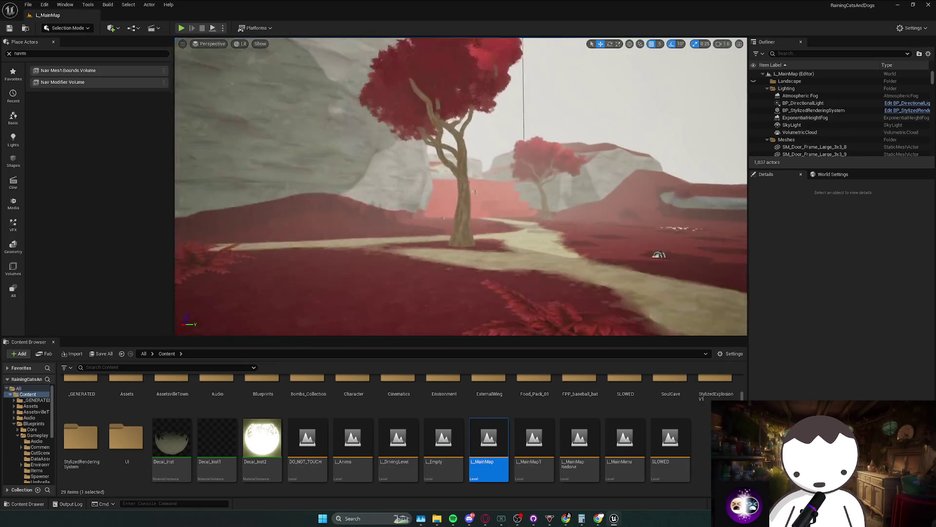
scroll(461, 186, "up", 1)
key("w")
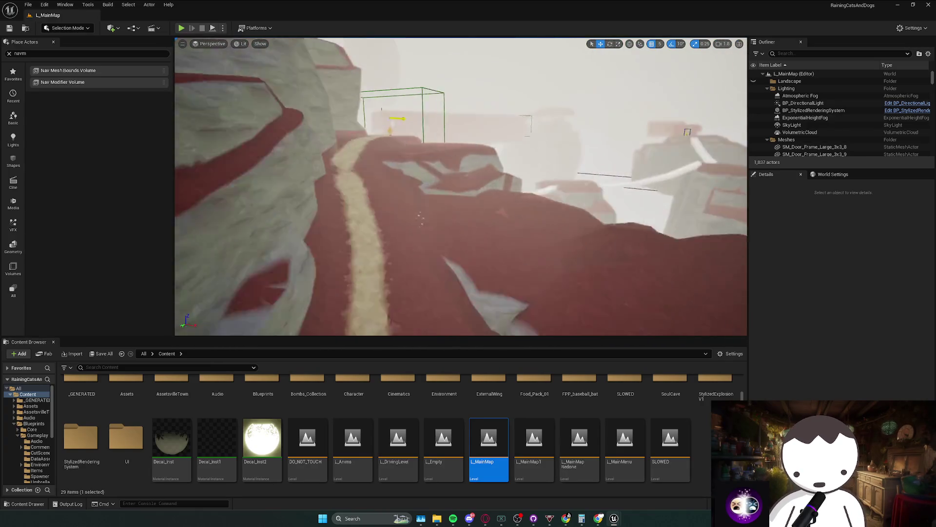
key("w")
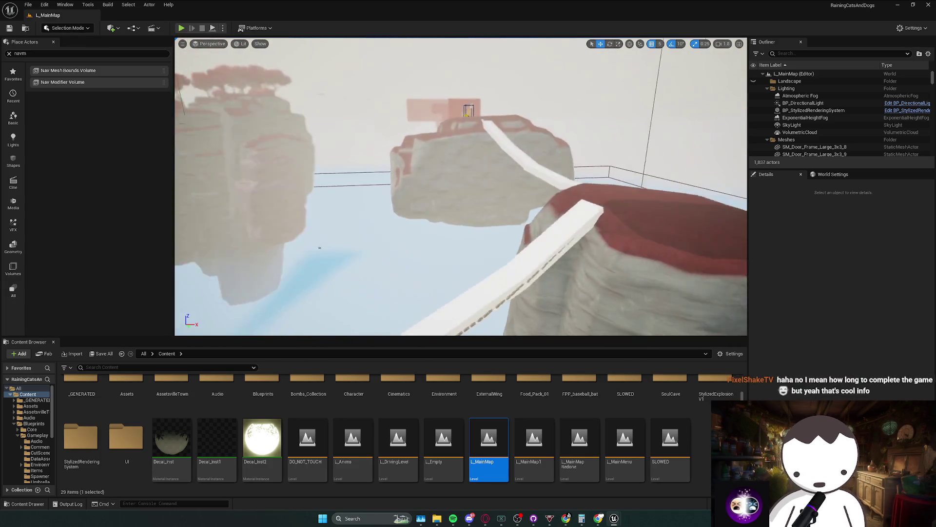
scroll(460, 187, "up", 1)
key("w")
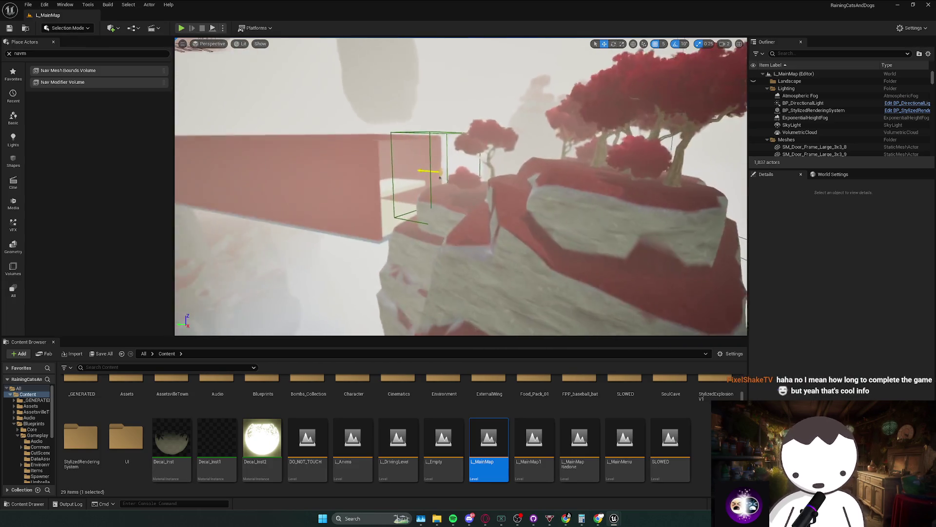
scroll(461, 186, "down", 1)
key("w")
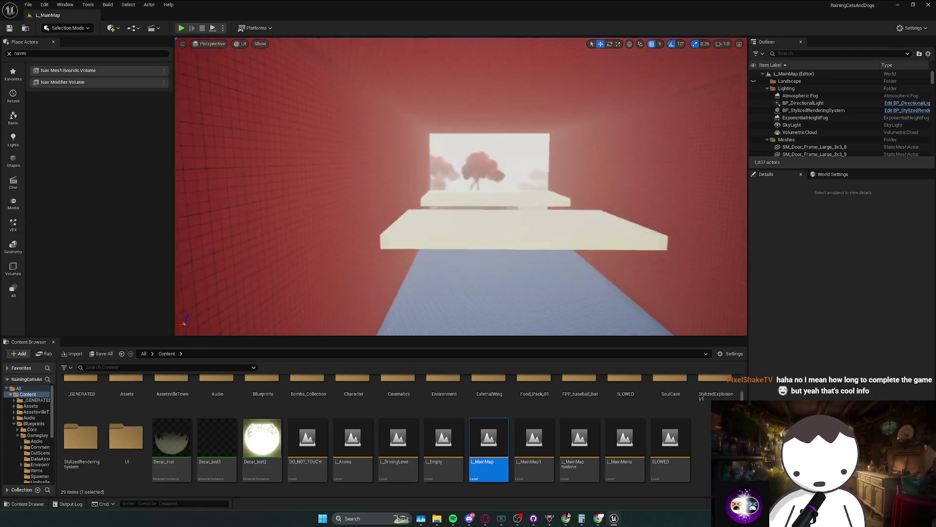
key("w")
scroll(461, 187, "down", 3)
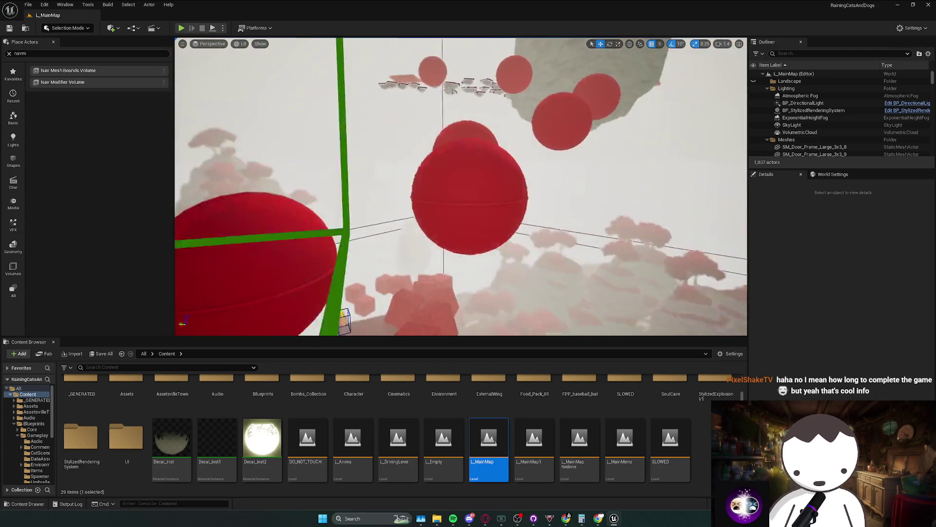
key("w")
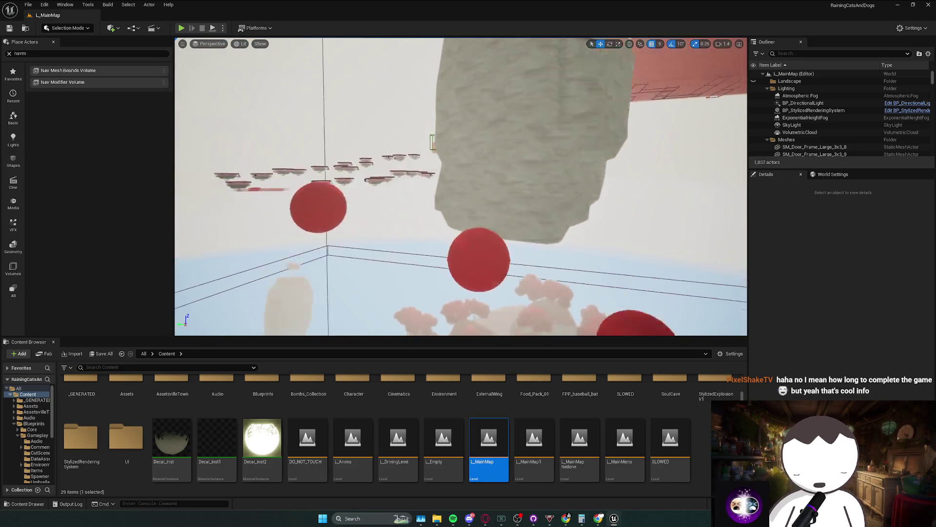
key("s")
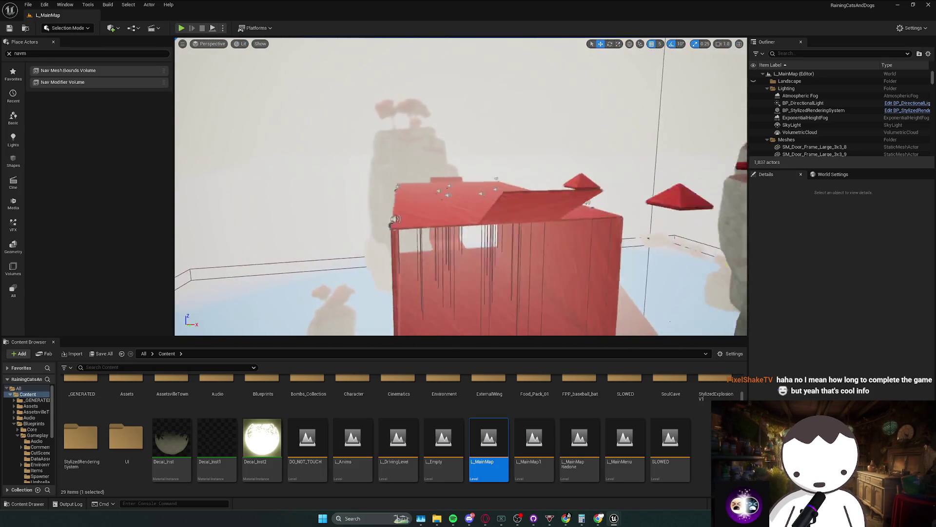
key("w")
scroll(461, 187, "up", 1)
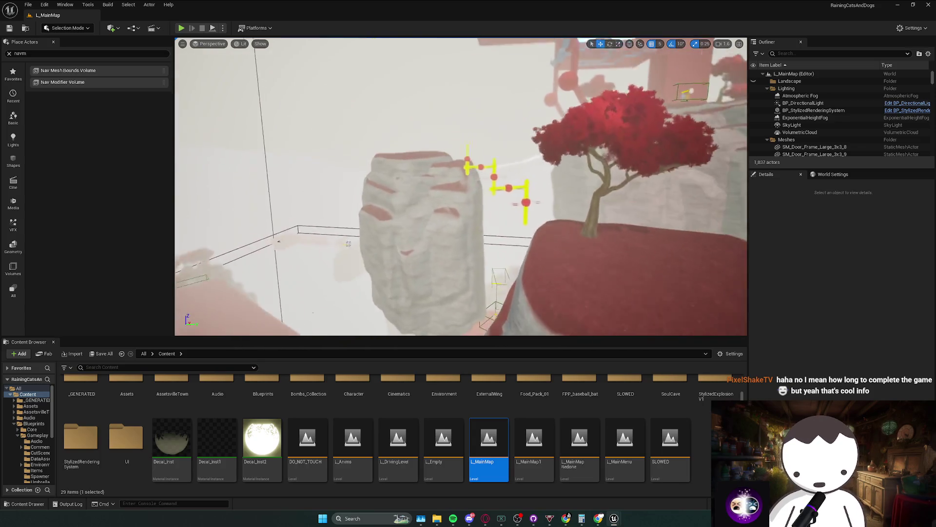
key("e")
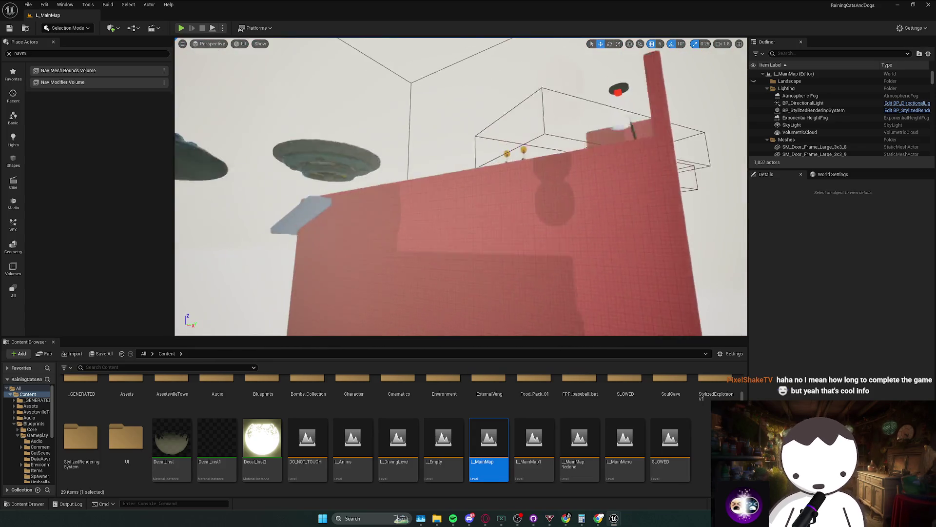
key("w")
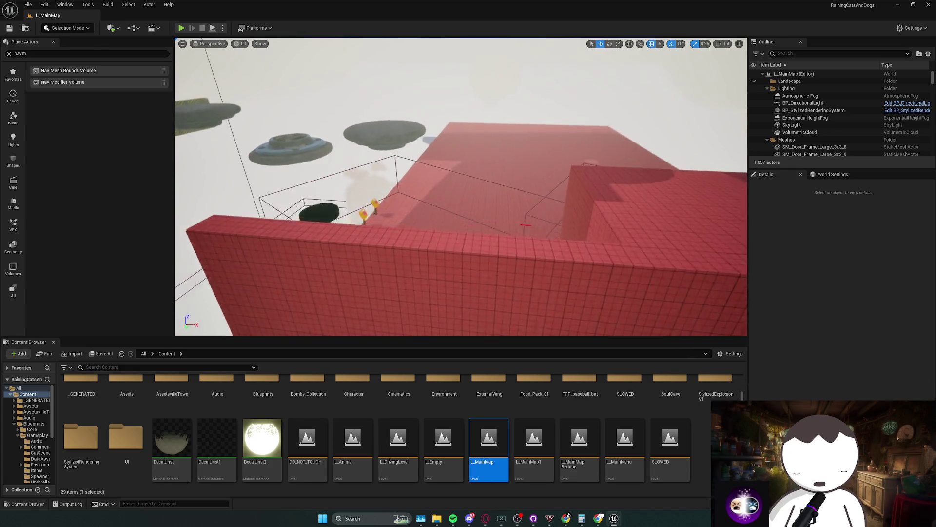
scroll(461, 187, "down", 2)
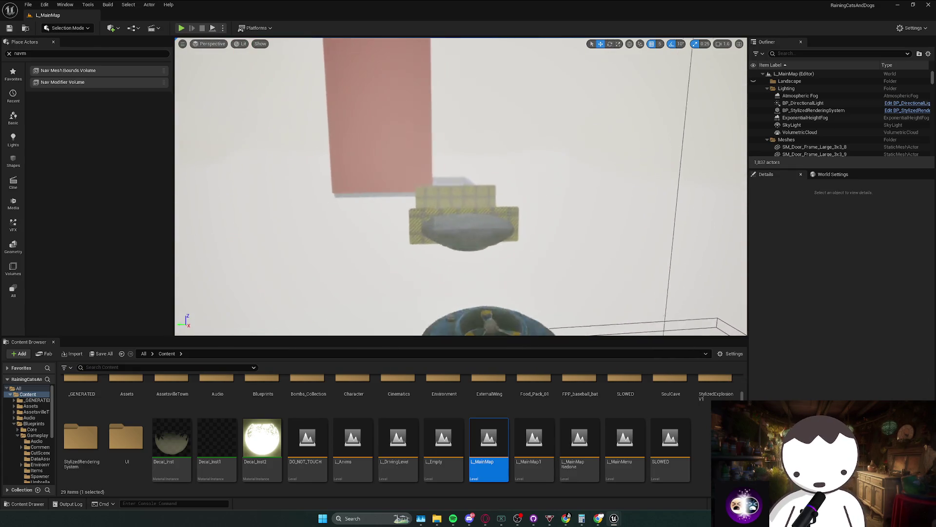
key("w")
scroll(461, 187, "up", 1)
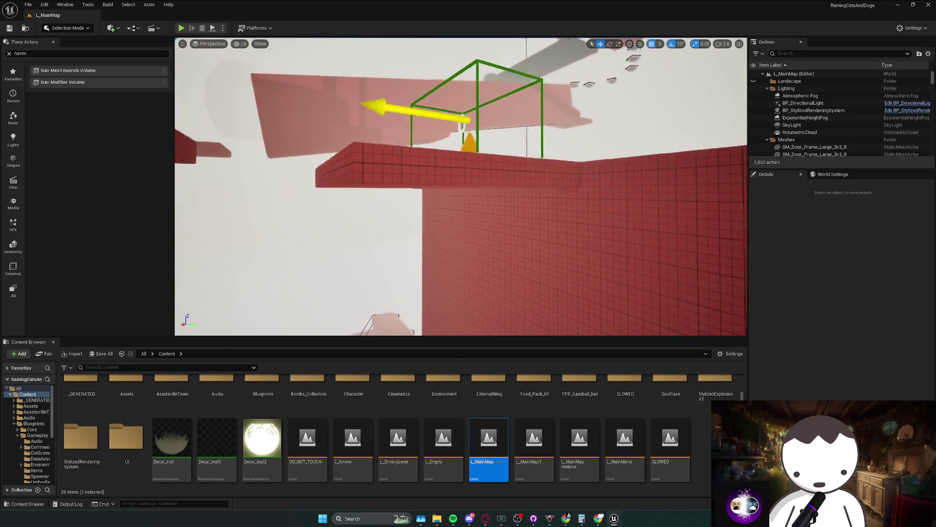
key("w")
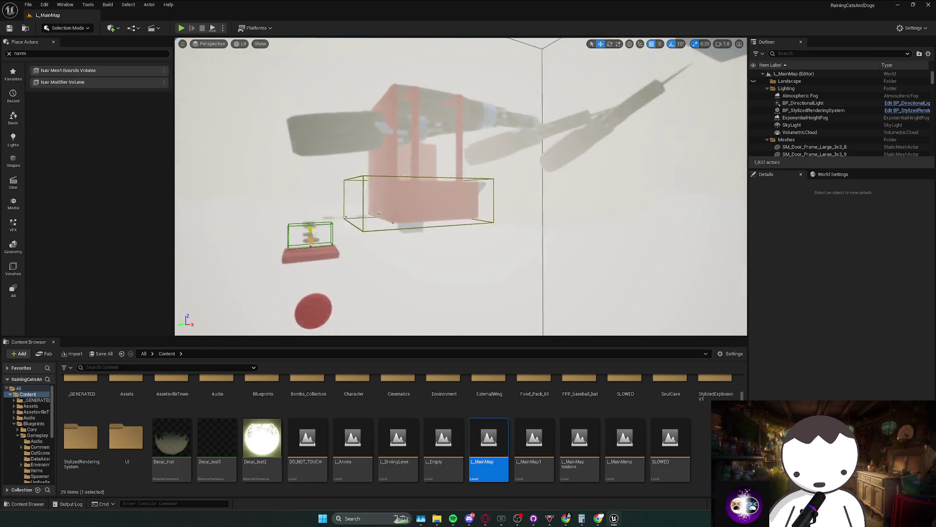
key("w")
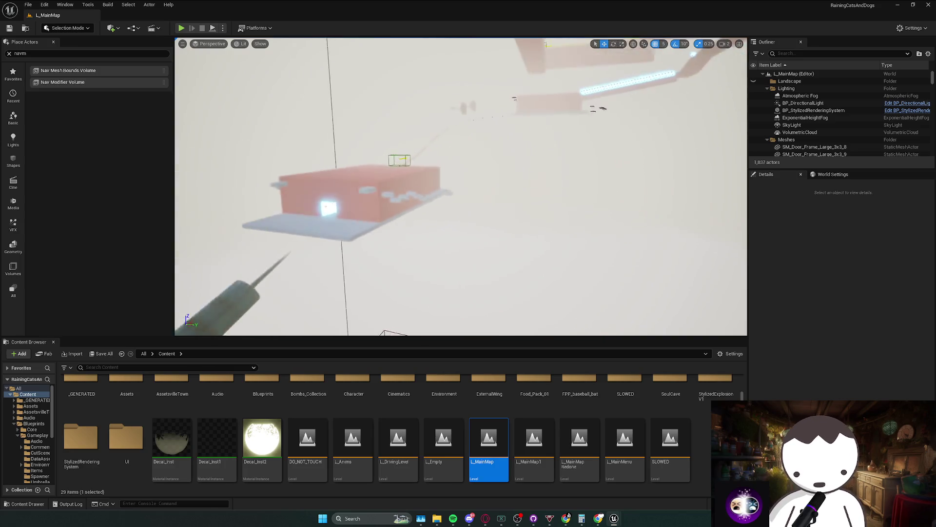
scroll(461, 187, "up", 3)
key("w")
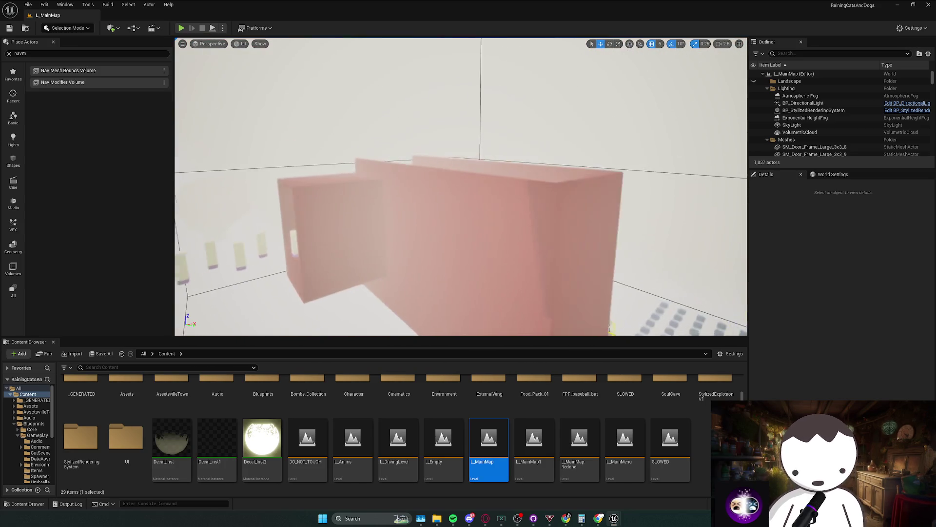
key("w")
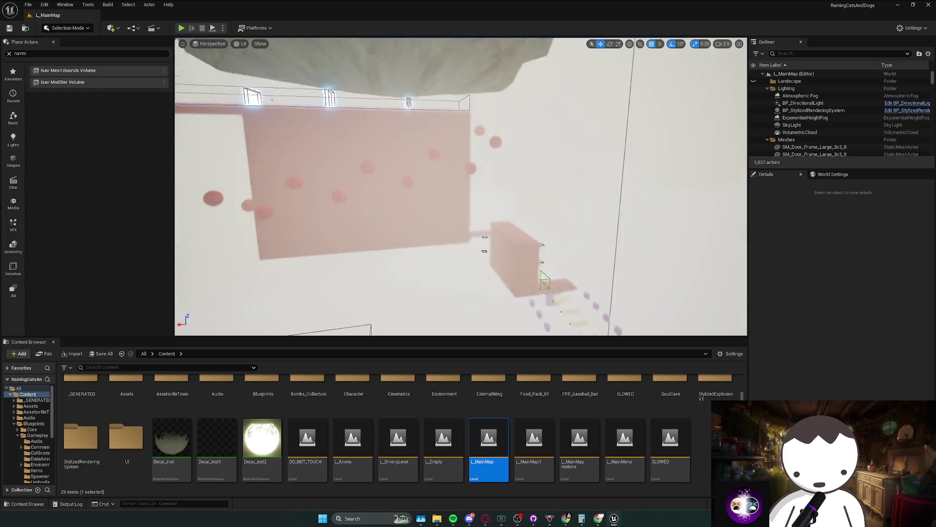
key("w")
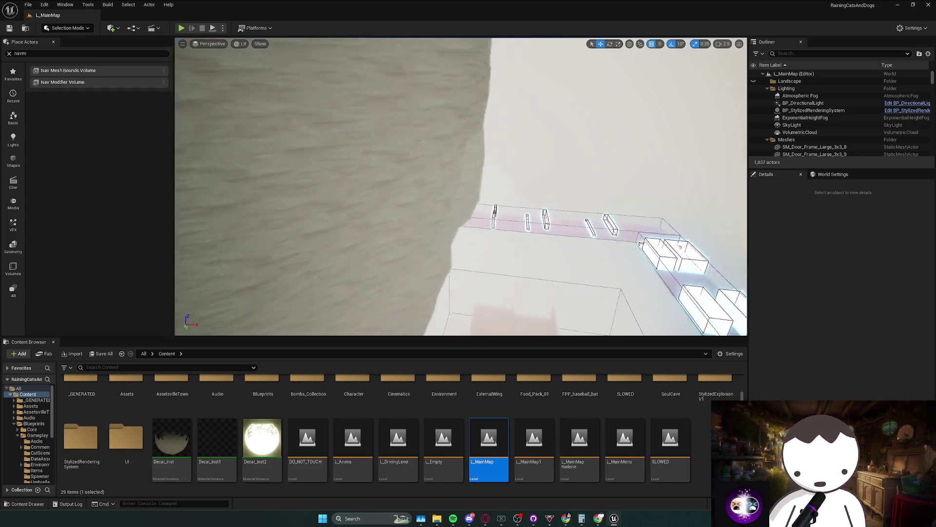
key("w")
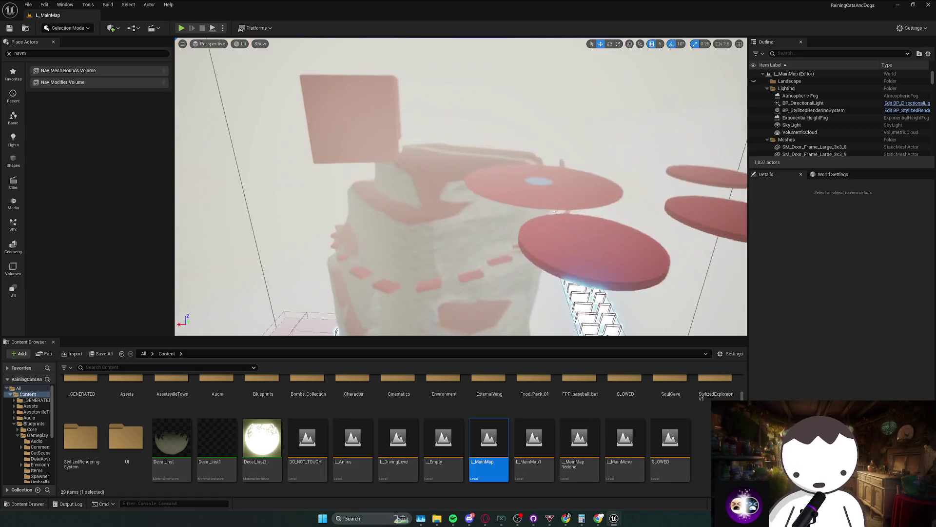
key("w")
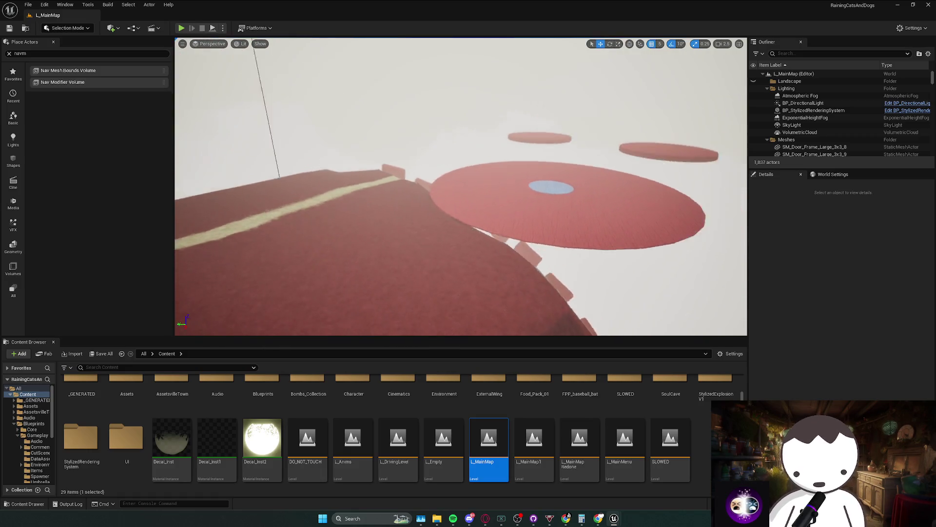
scroll(460, 187, "down", 2)
key("w")
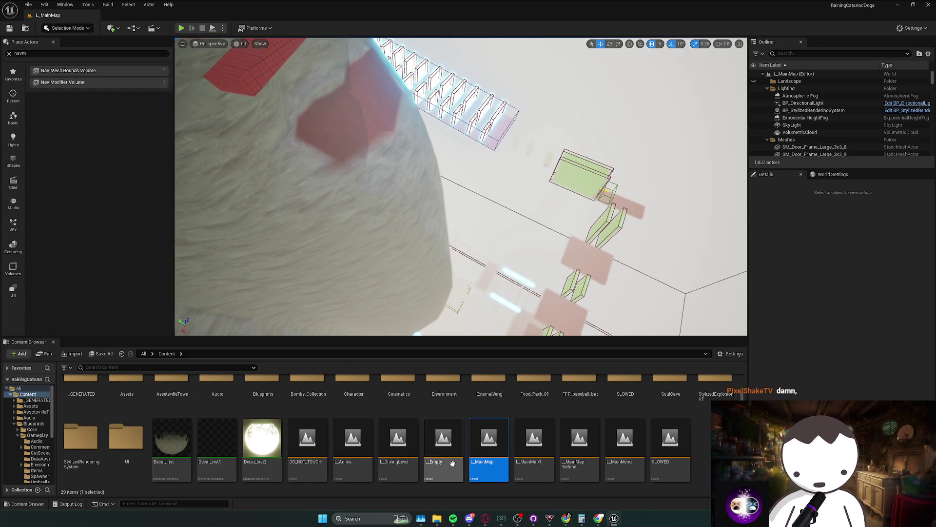
- Open L_MainMapRedone from the Content Browser, then reopen DO_NOT_TOUCH and select L_MainMapRedone again
left_click(659, 467)
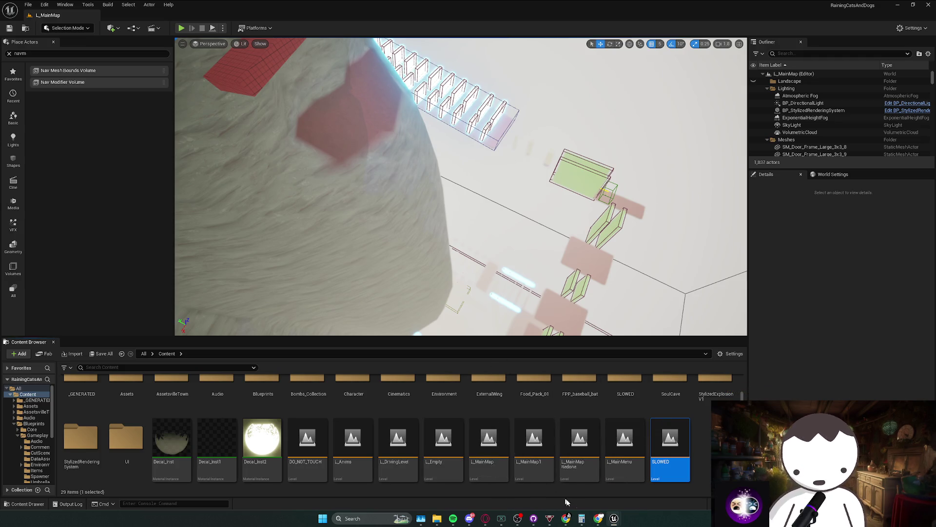
scroll(461, 187, "down", 10)
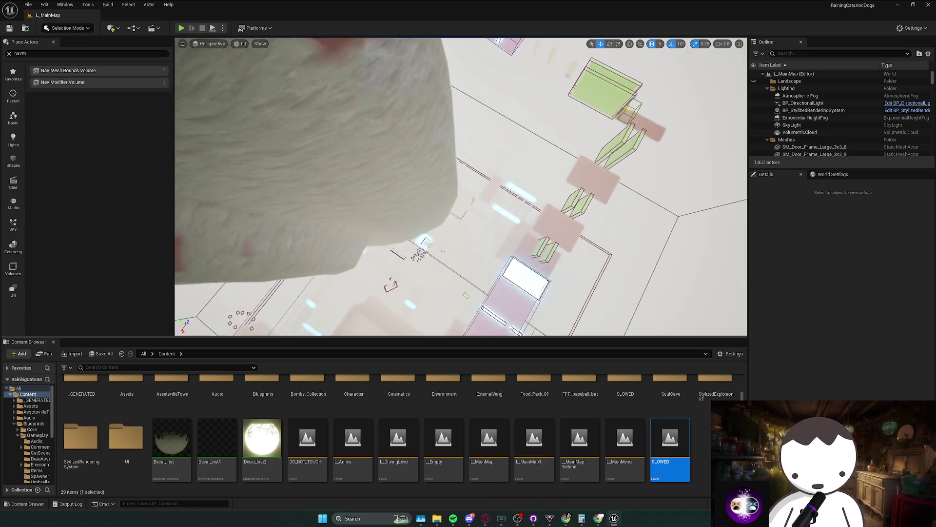
scroll(461, 187, "up", 5)
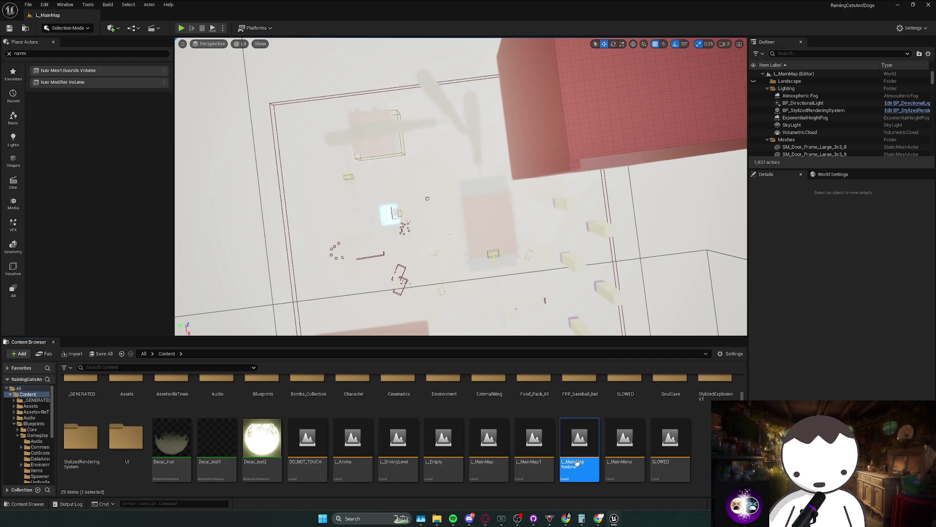
double_click(577, 463)
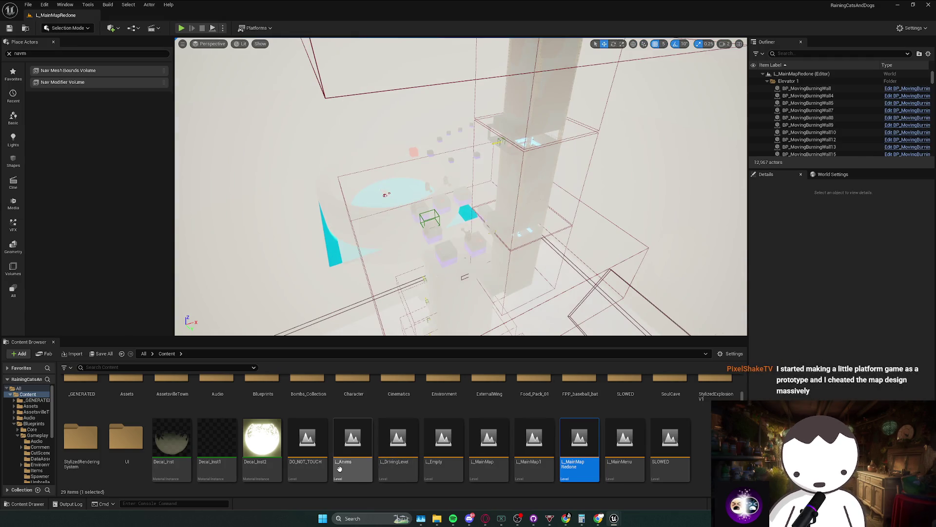
left_click(308, 442)
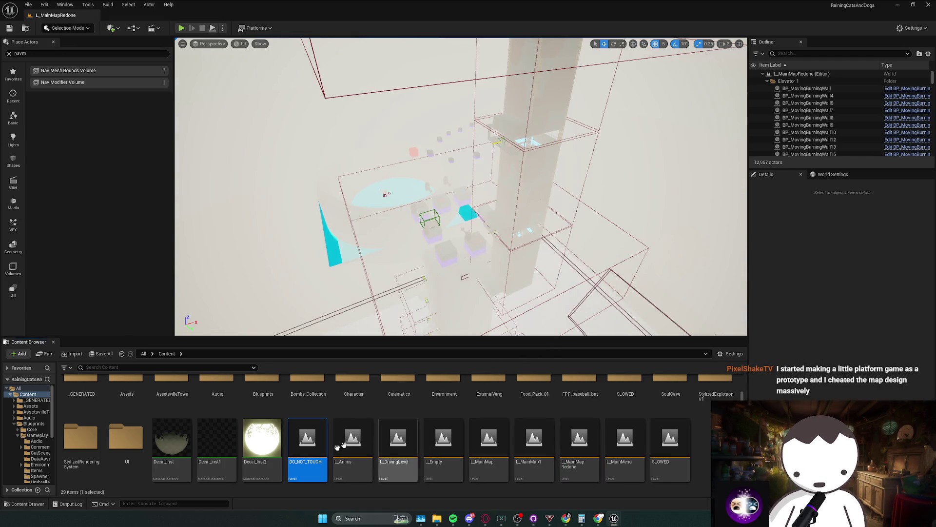
double_click(301, 464)
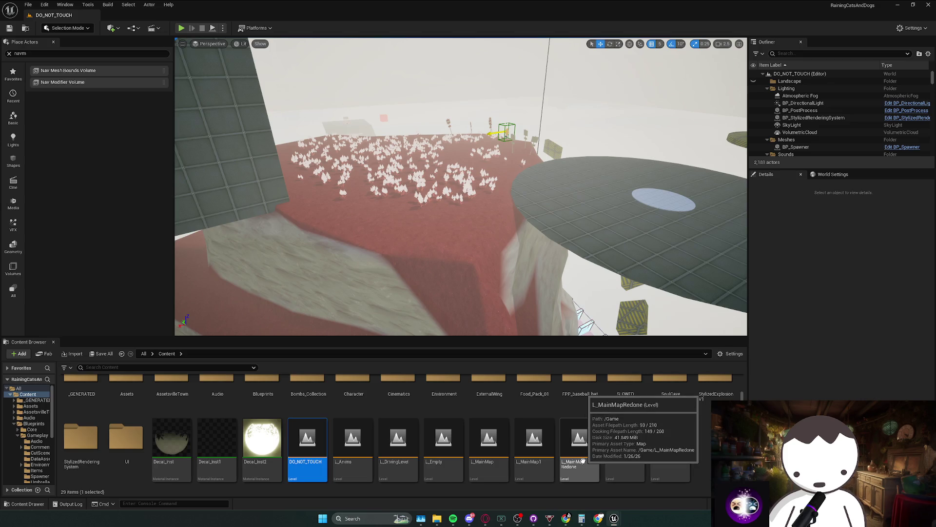
left_click(580, 439)
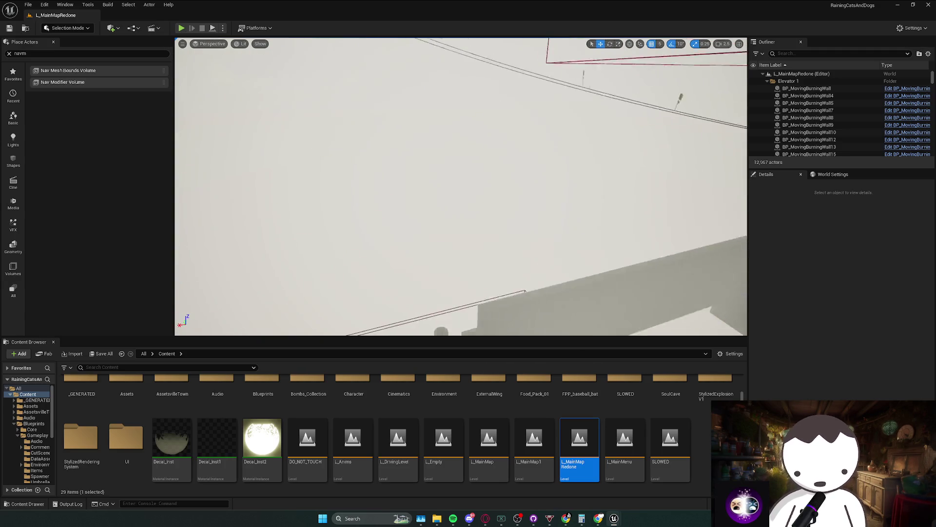
- Select a moving burning wall spike actor and frame the wall and ledge
scroll(461, 185, "down", 1)
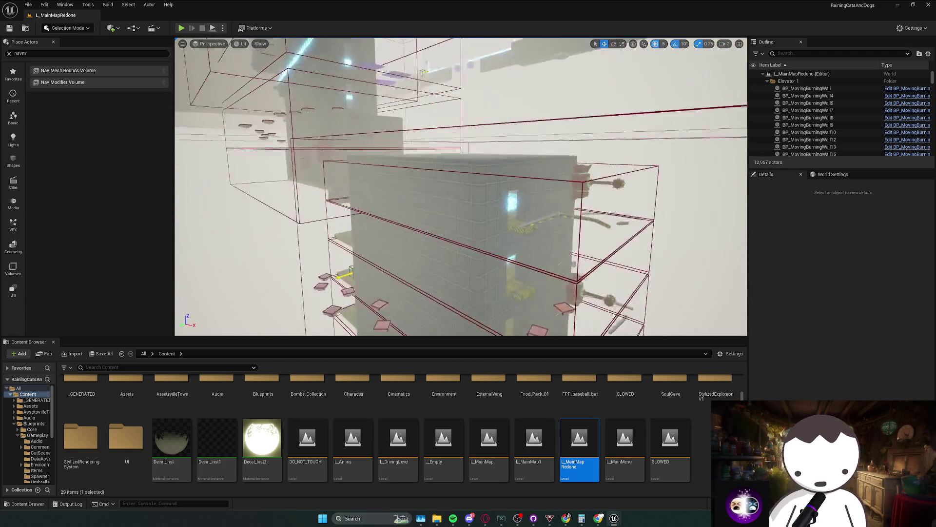
scroll(524, 272, "up", 1)
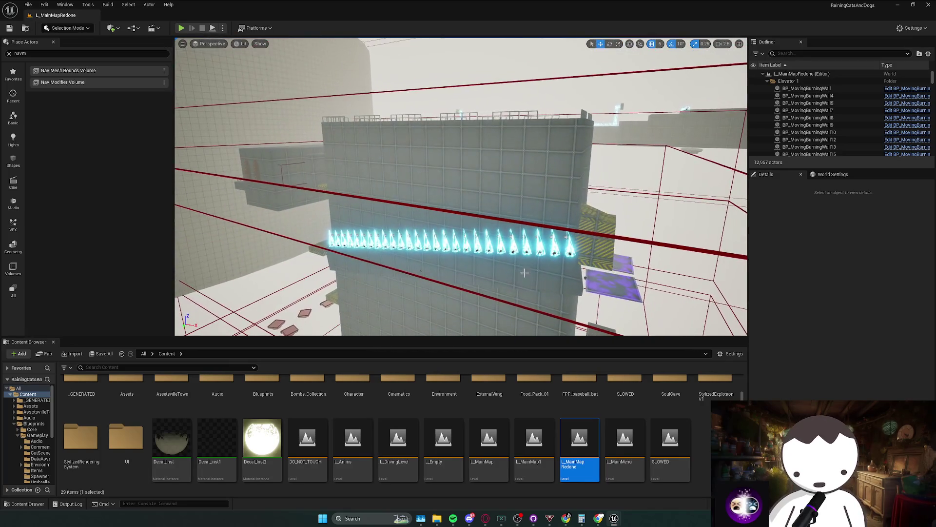
left_click(529, 244)
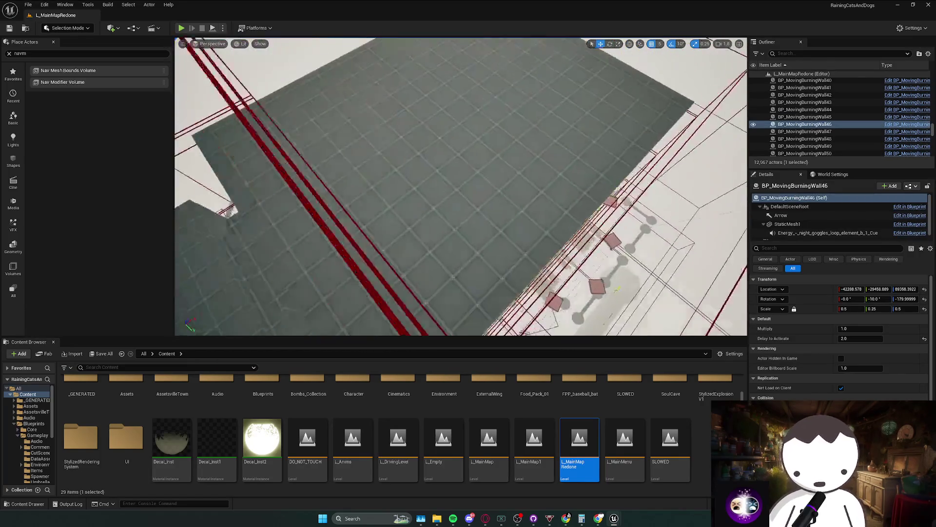
scroll(461, 185, "down", 1)
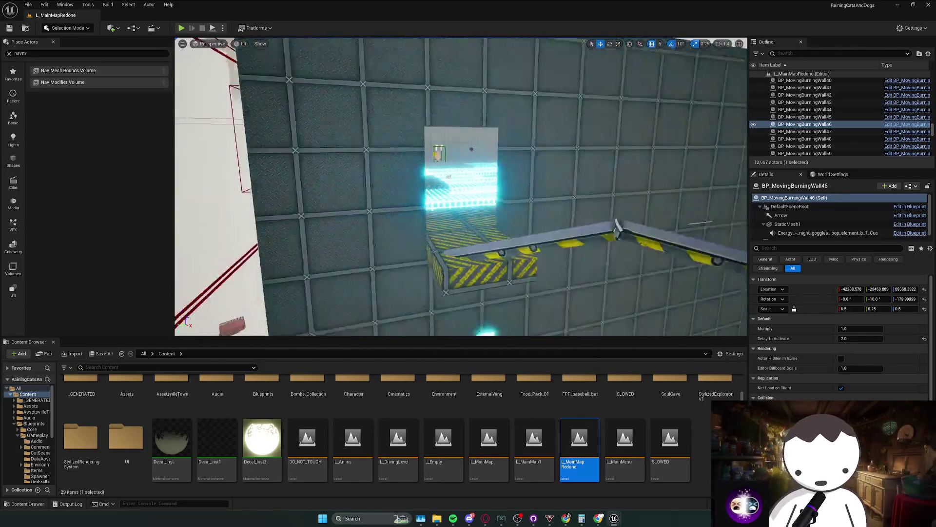
scroll(460, 185, "down", 1)
key("Escape")
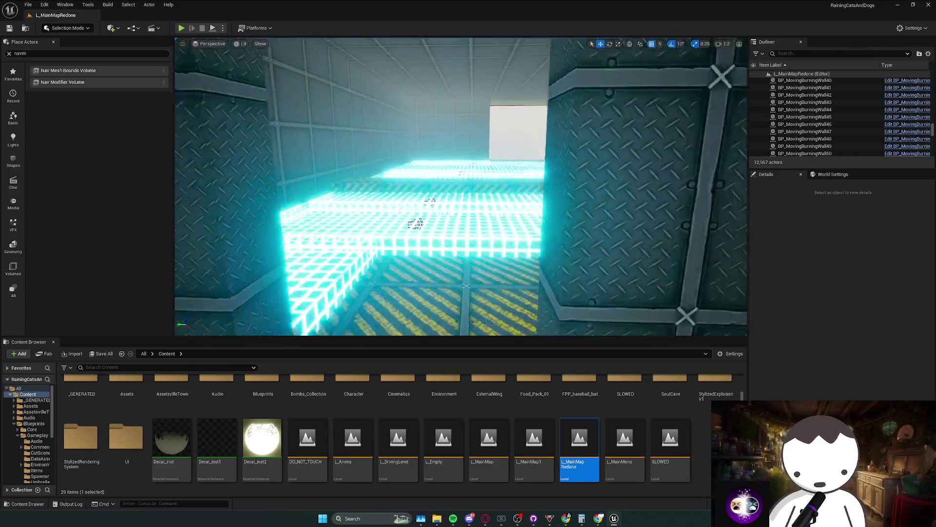
- Fly up over the white room along the wall path, then switch to the Twitch stream manager
scroll(461, 185, "up", 1)
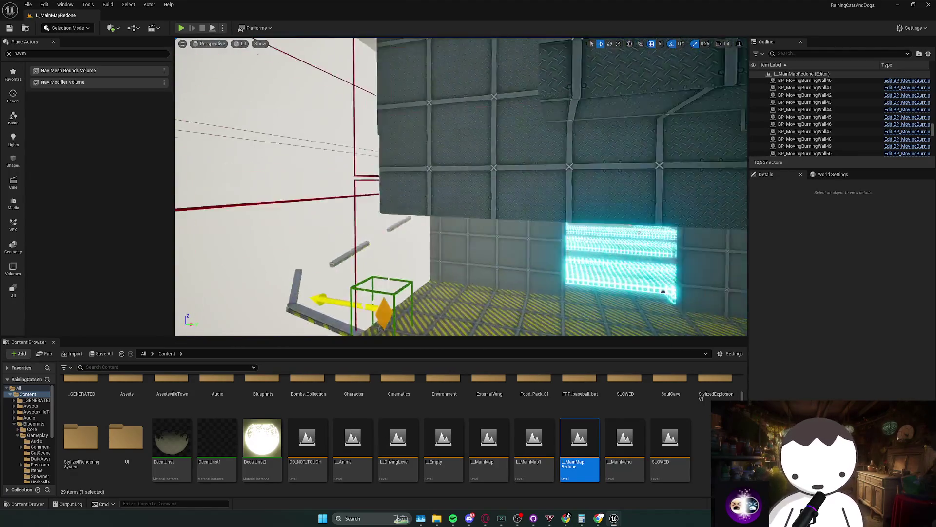
scroll(461, 185, "up", 3)
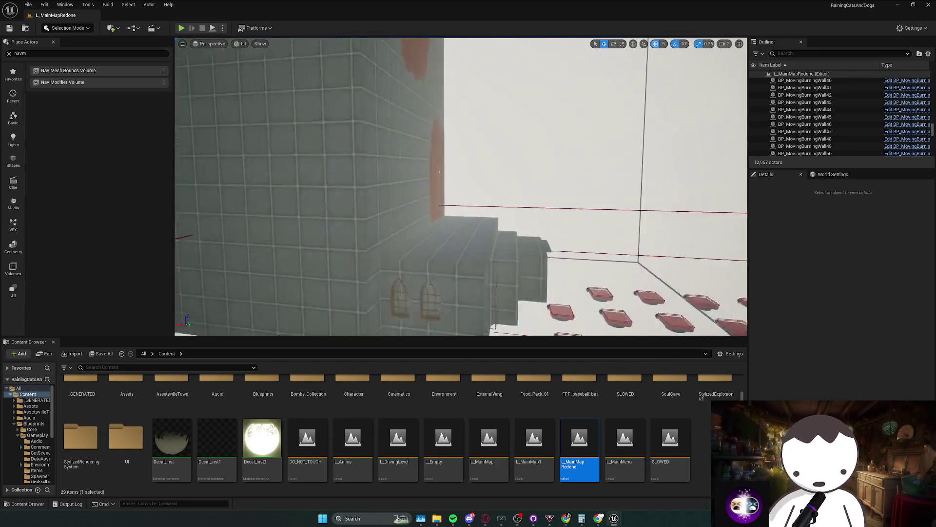
scroll(461, 185, "down", 2)
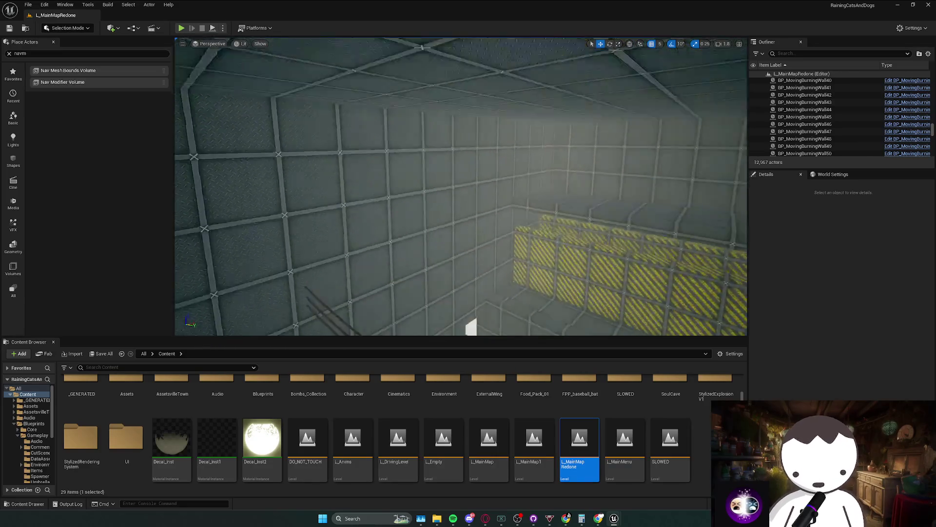
scroll(461, 185, "down", 1)
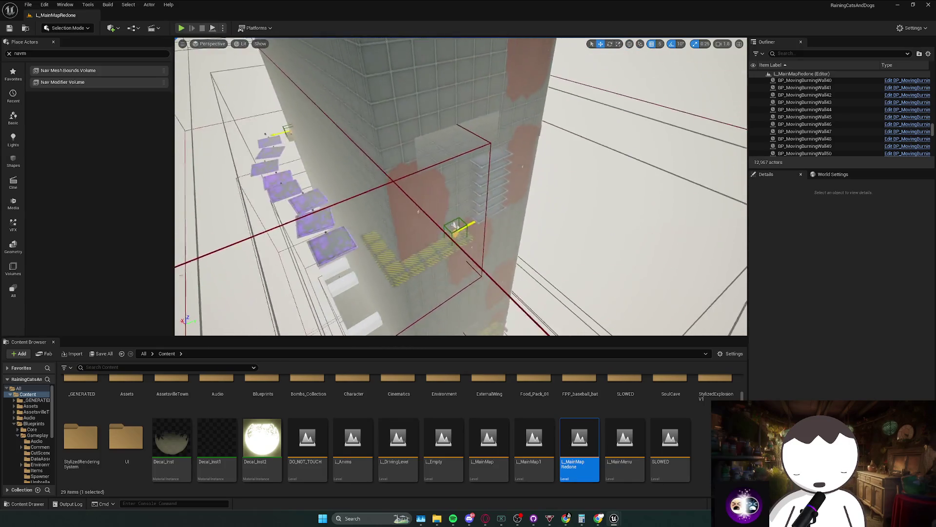
scroll(461, 185, "down", 2)
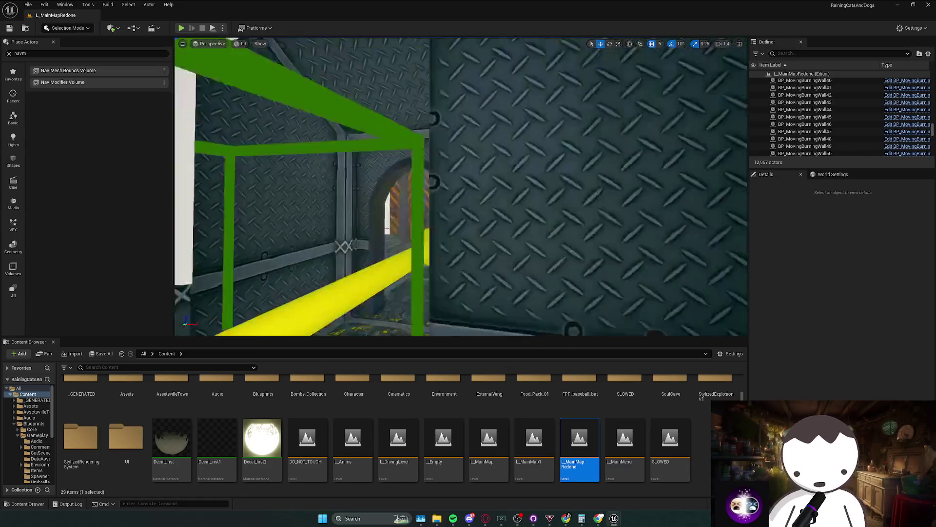
scroll(461, 185, "up", 1)
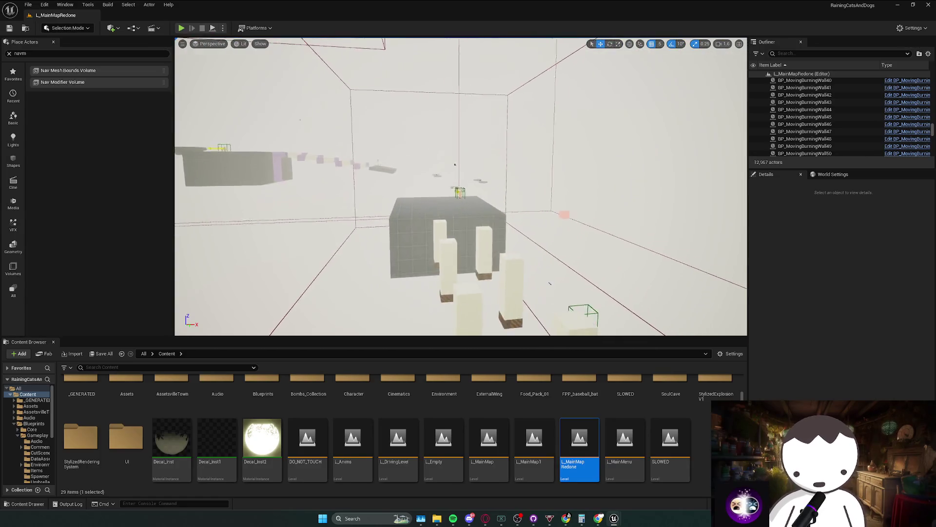
scroll(461, 185, "up", 1)
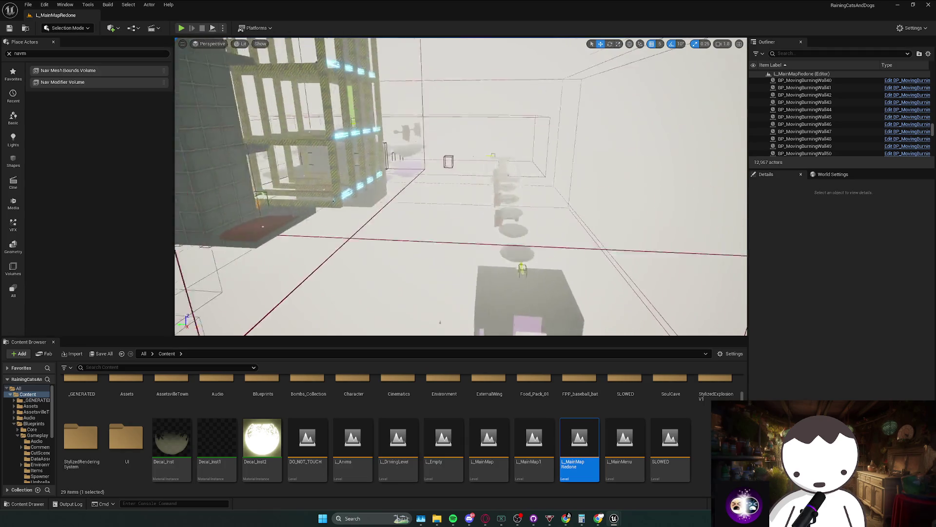
key("e")
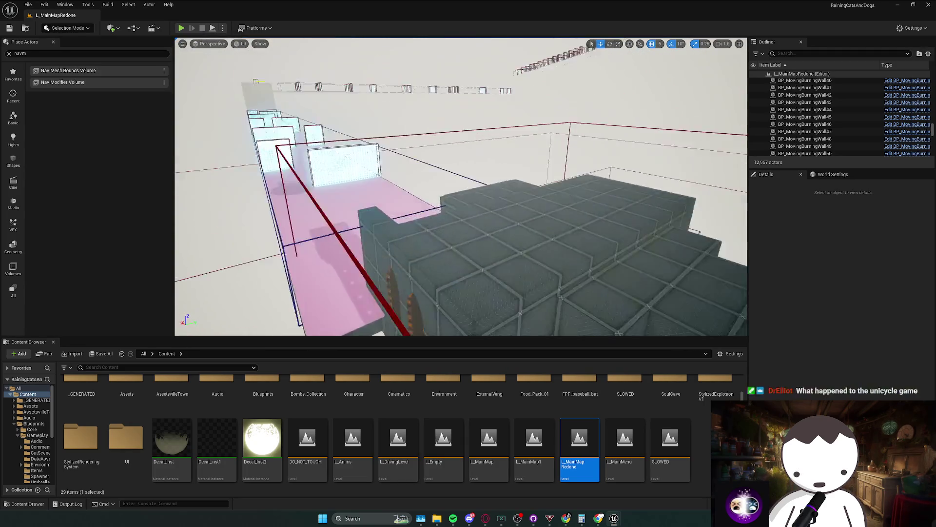
scroll(461, 186, "down", 1)
key("w")
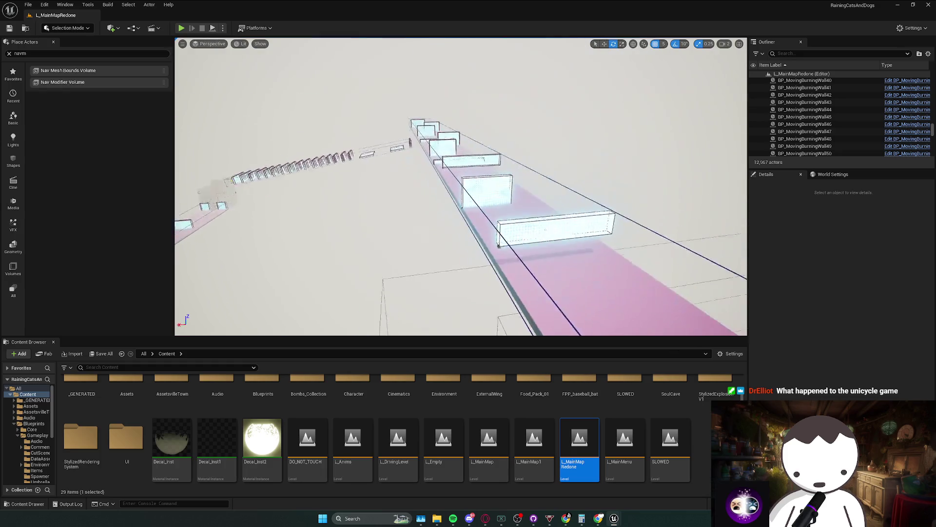
key("alt+Tab")
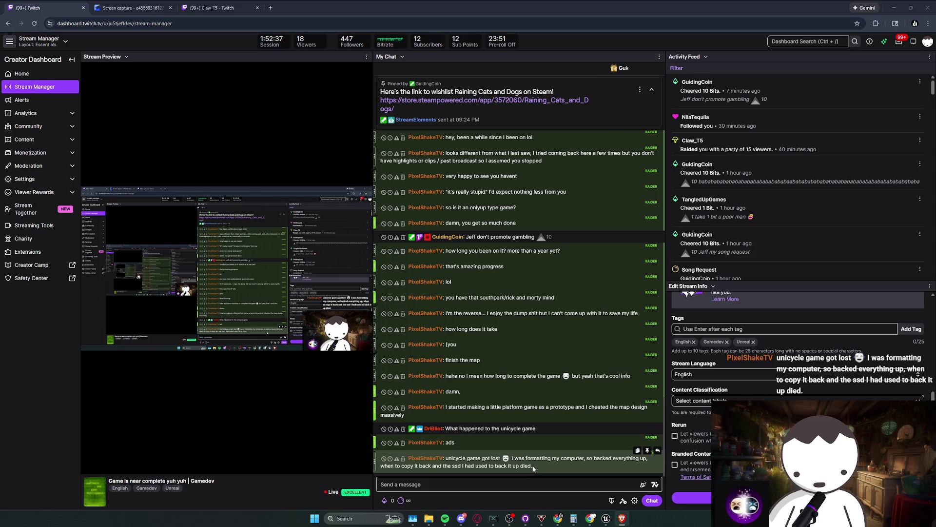
- Highlight the chat message about the lost unicycle game, then bring up the Twitch home page in Brave
left_click_drag(511, 458, 539, 469)
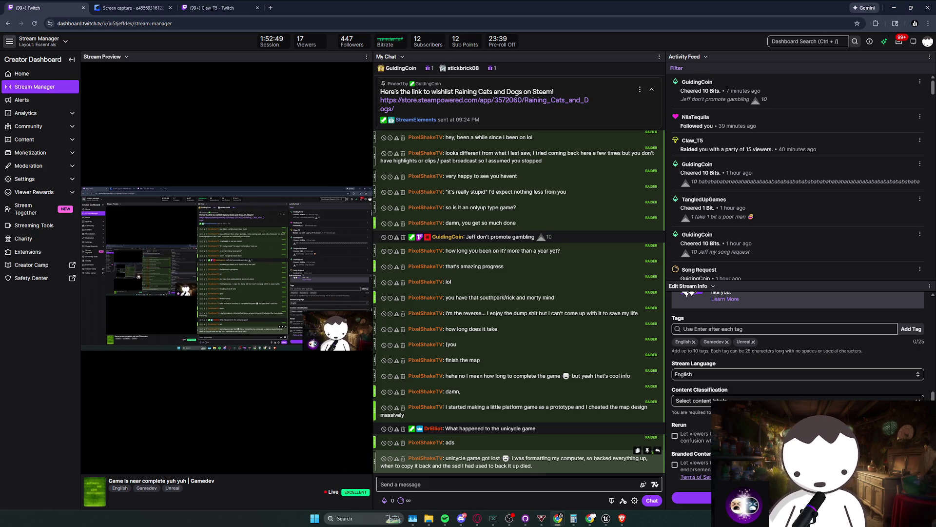
key("alt+Tab")
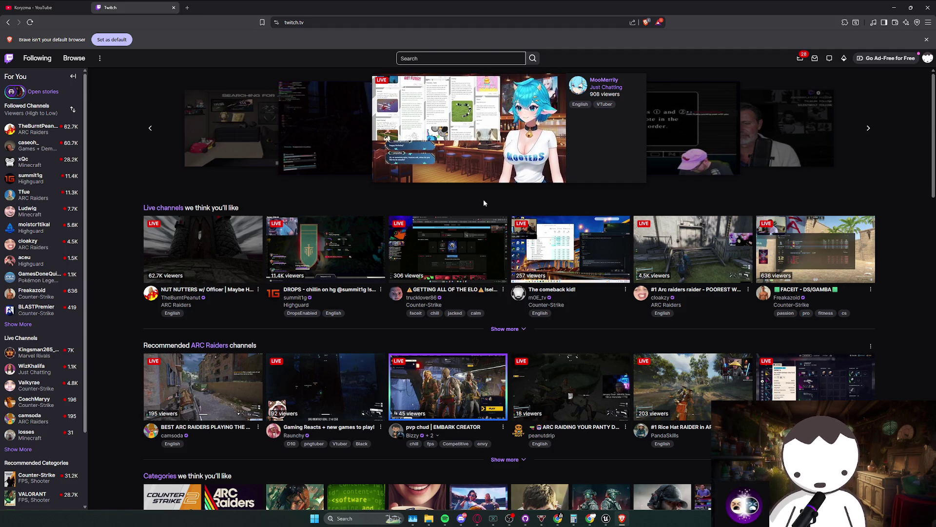
- Go back to the Twitch Stream Manager to read My Chat, then return to the Unreal level editor
key("alt+Tab")
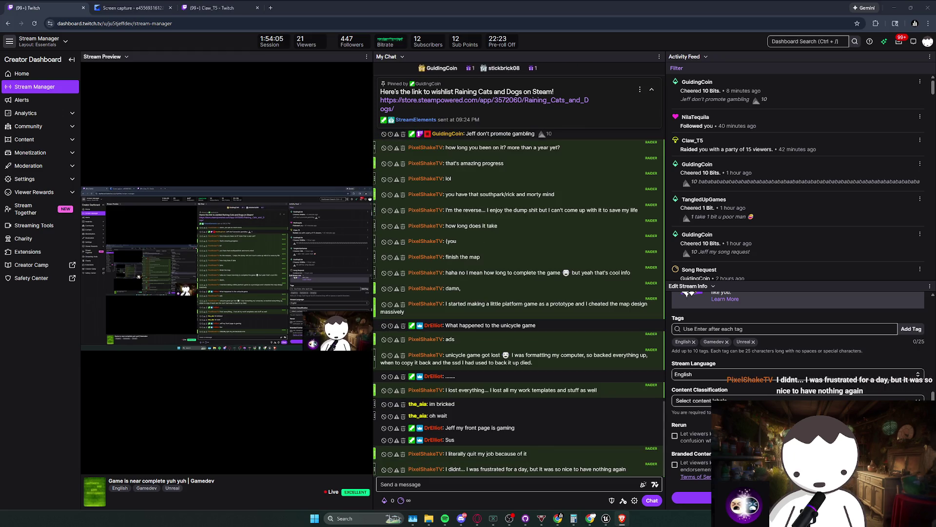
key("alt+Tab")
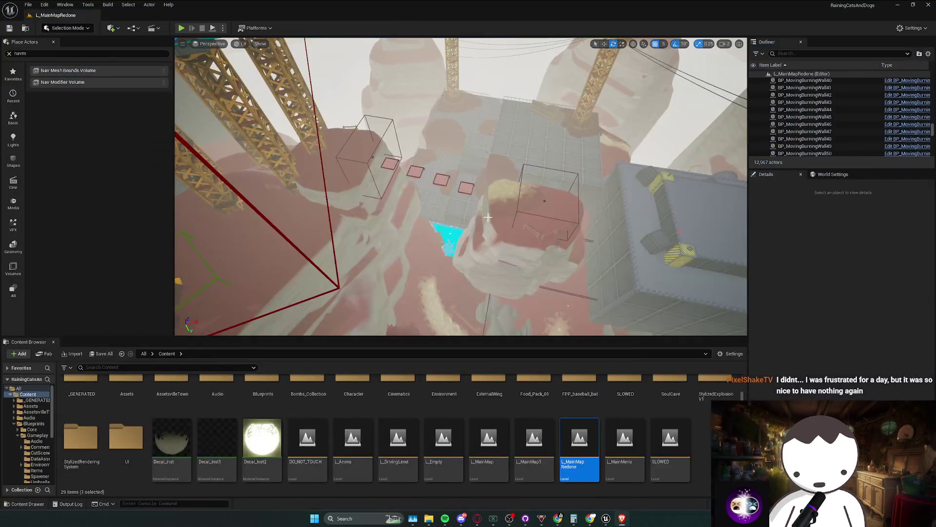
- Briefly bring up the Twitch stream manager, then return to the Unreal level editor
scroll(461, 186, "up", 1)
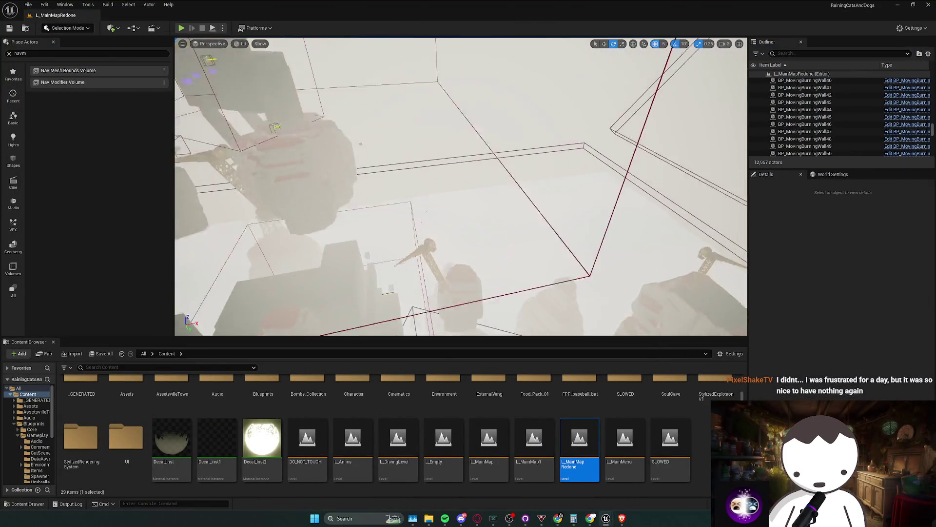
mouse_move(561, 515)
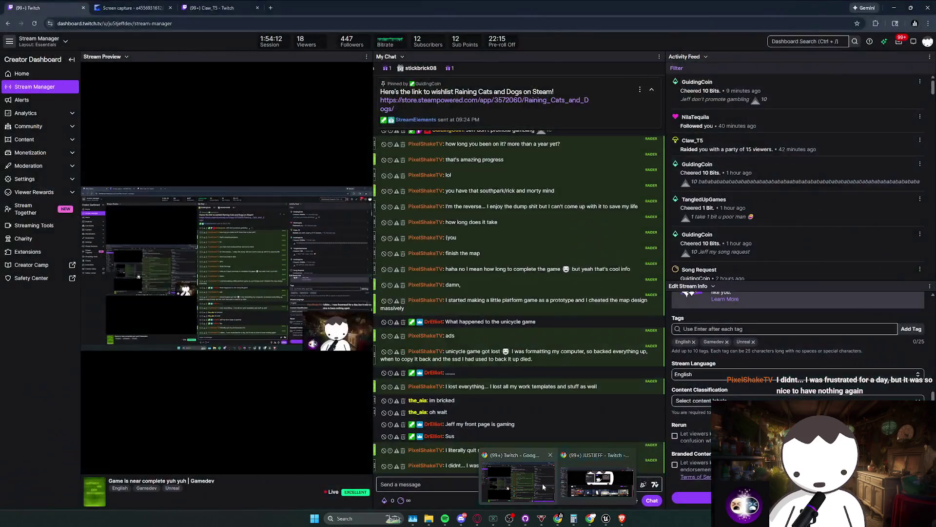
left_click(540, 482)
key("alt+Tab")
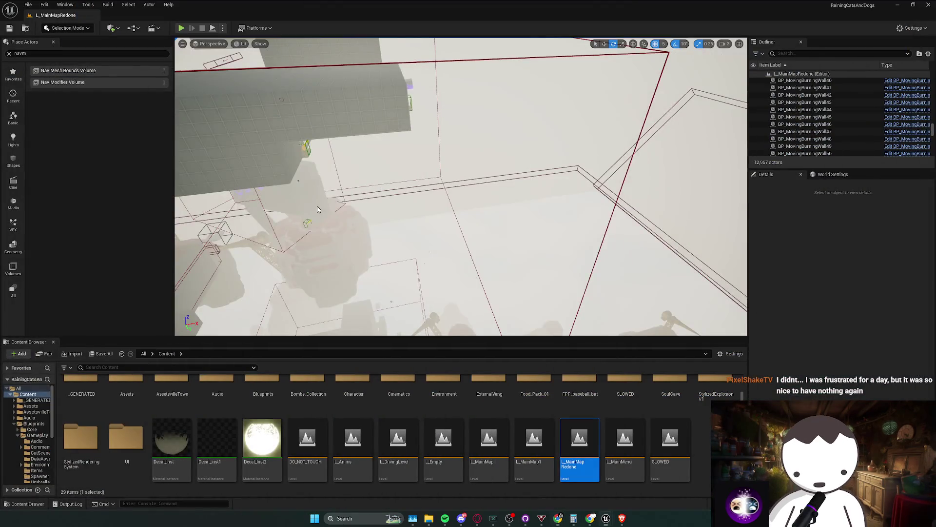
- Tour the tower and laser course in the viewport, then save L_MainMapRedone with Ctrl+S
scroll(461, 186, "down", 2)
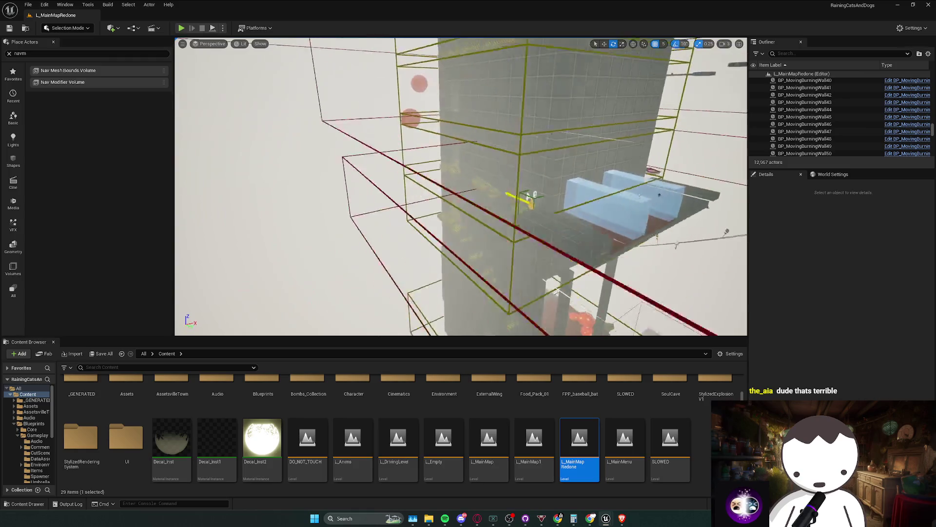
scroll(461, 186, "down", 1)
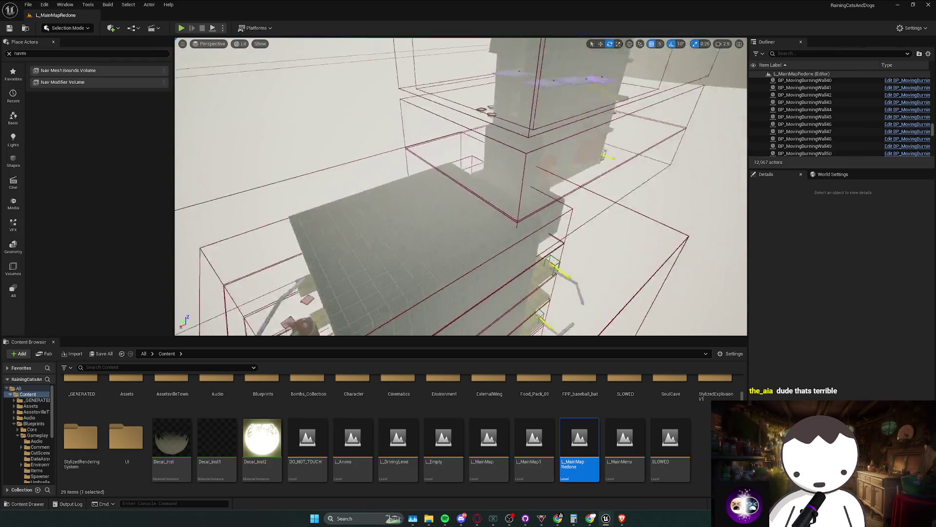
scroll(461, 186, "up", 1)
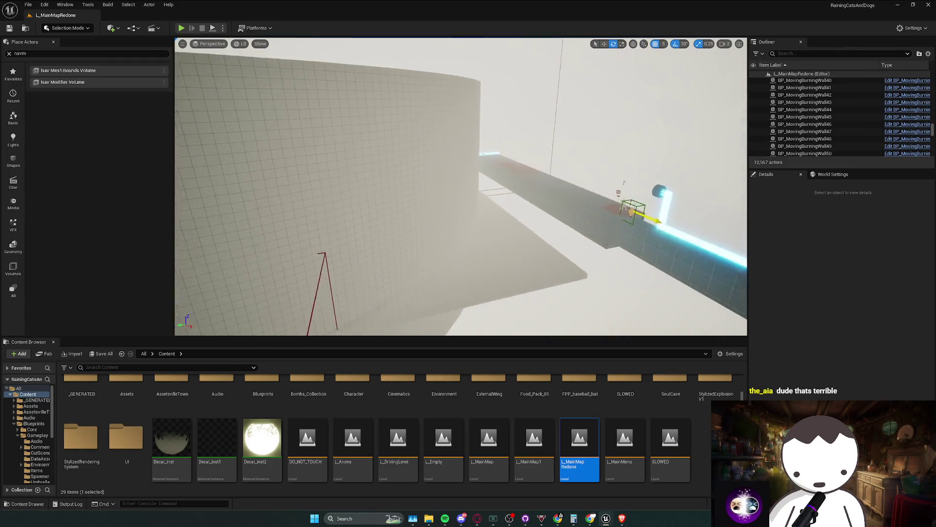
scroll(460, 186, "up", 3)
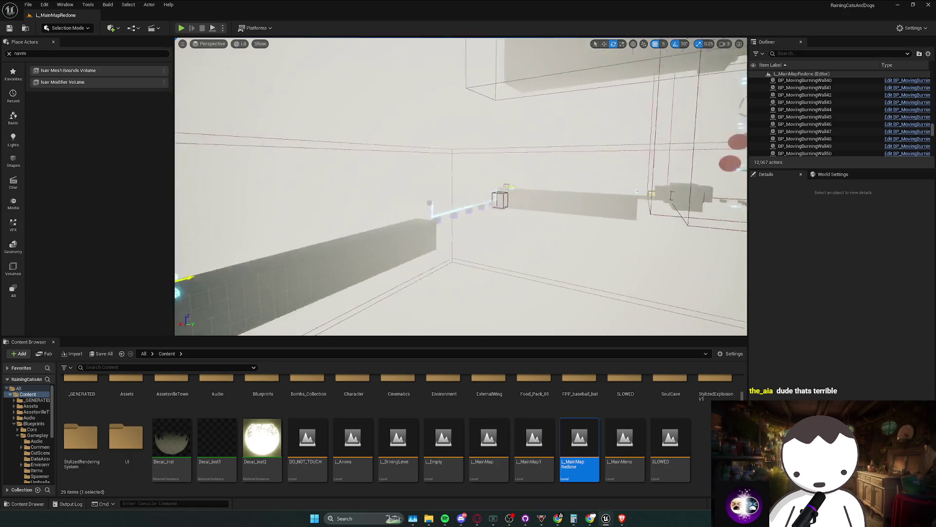
scroll(461, 186, "up", 1)
scroll(461, 187, "down", 4)
scroll(461, 187, "down", 2)
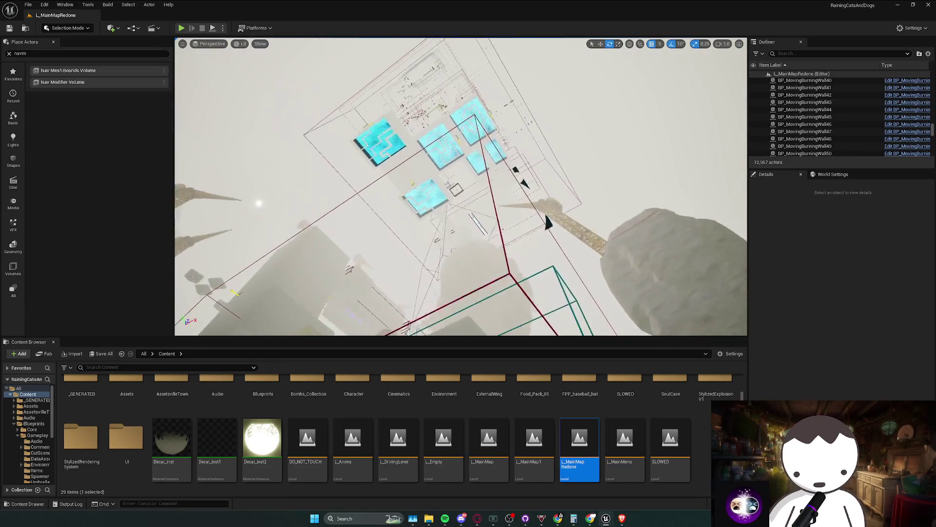
scroll(461, 186, "up", 1)
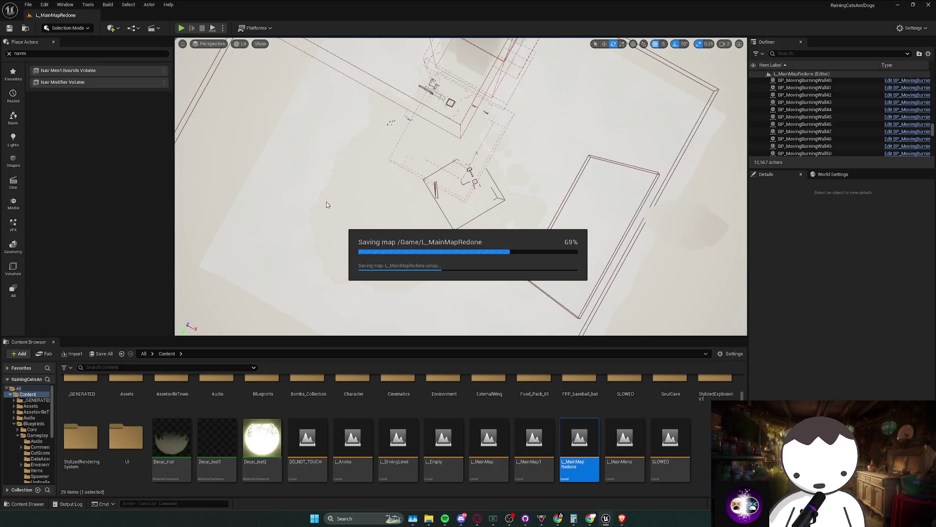
scroll(323, 205, "up", 1)
scroll(354, 205, "up", 1)
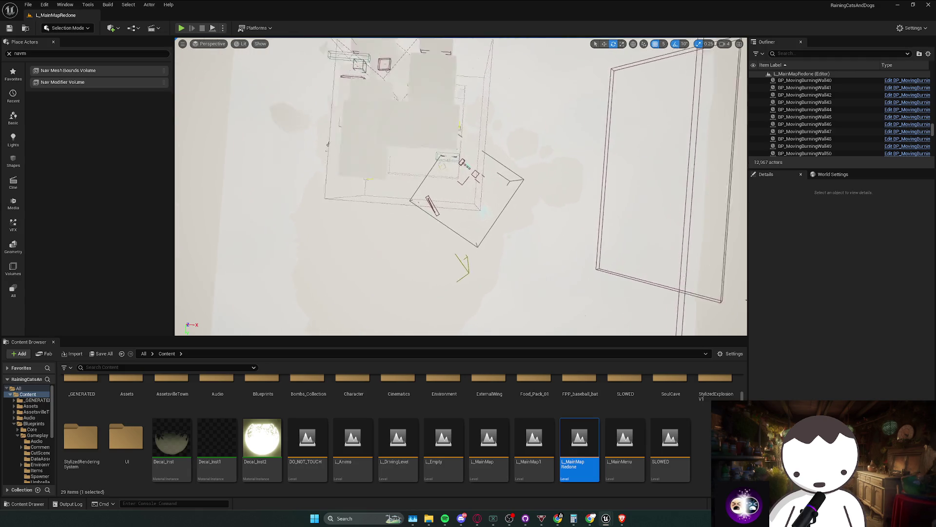
scroll(354, 204, "down", 2)
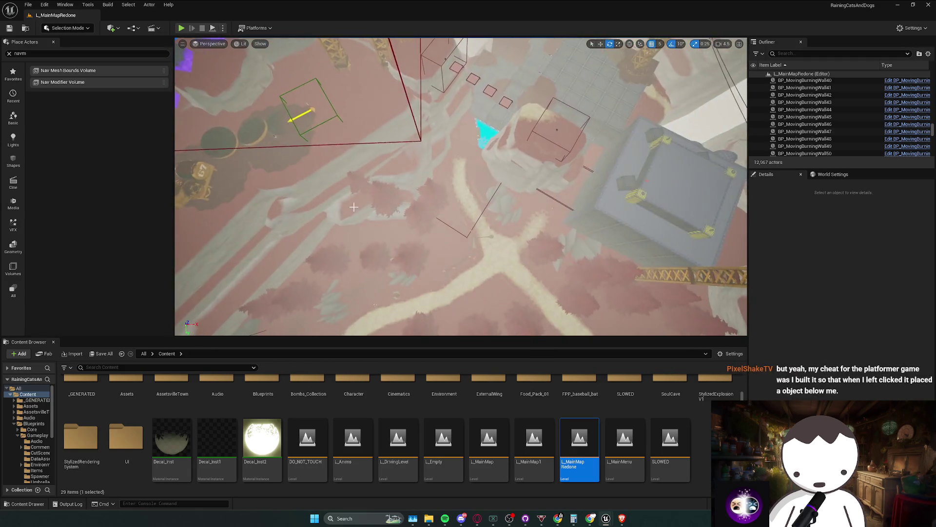
key("ctrl+s")
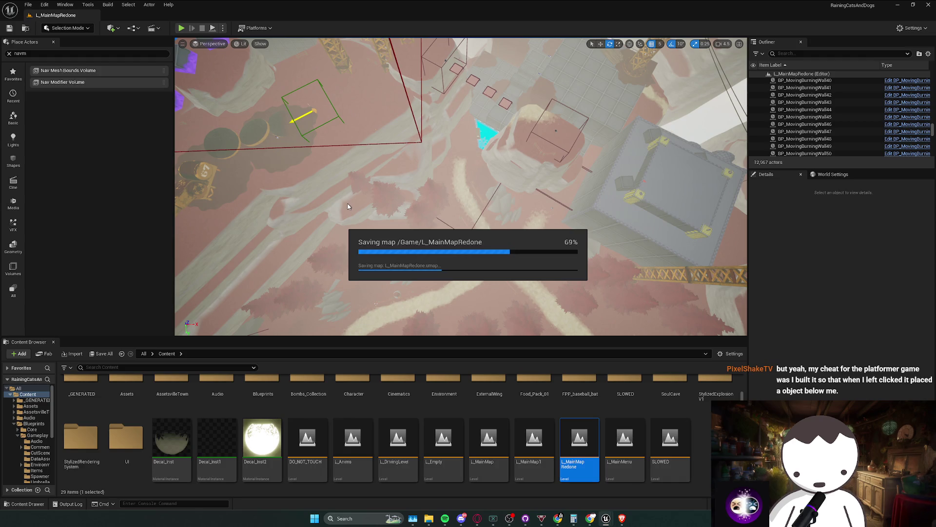
key("alt+Tab")
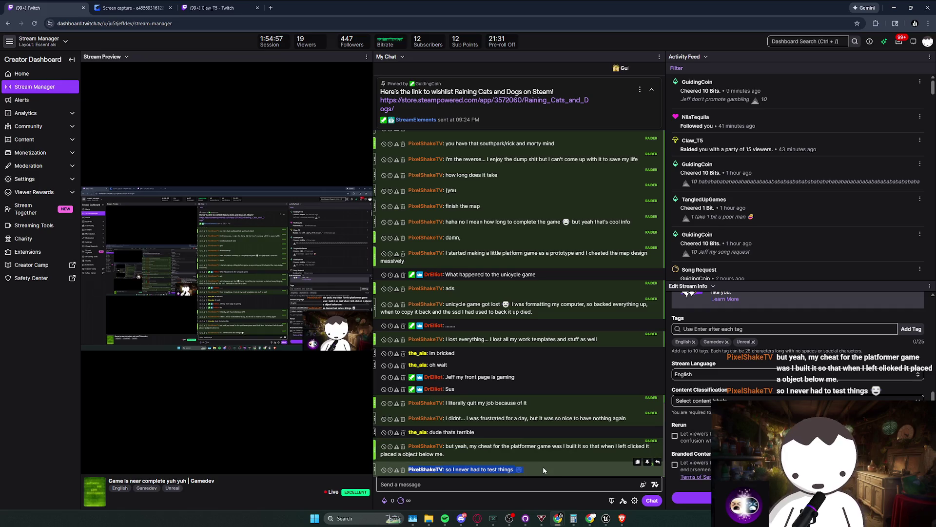
- Highlight and read the platformer cheat and car crash messages in My Chat, then return to Unreal
mouse_move(543, 466)
left_mouse_down()
mouse_move(526, 440)
mouse_move(533, 465)
left_mouse_up()
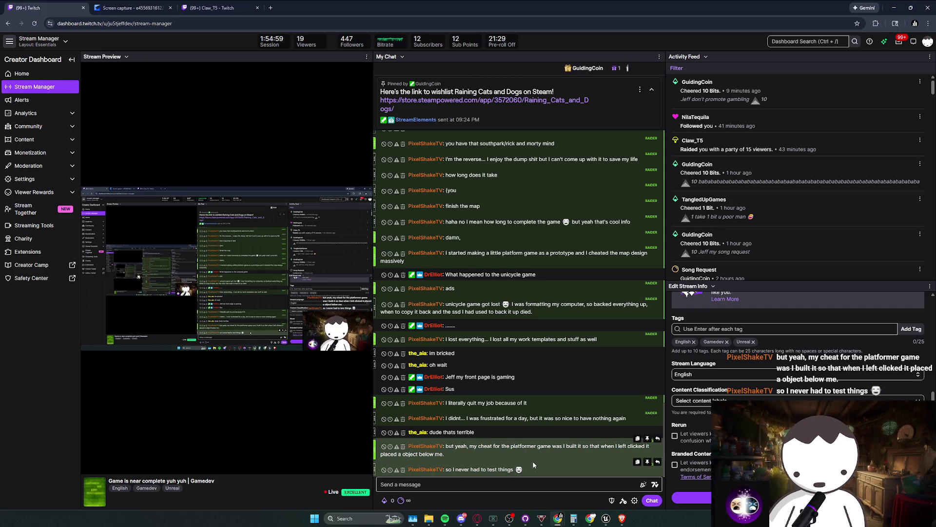
left_click(524, 453)
triple_click(522, 452)
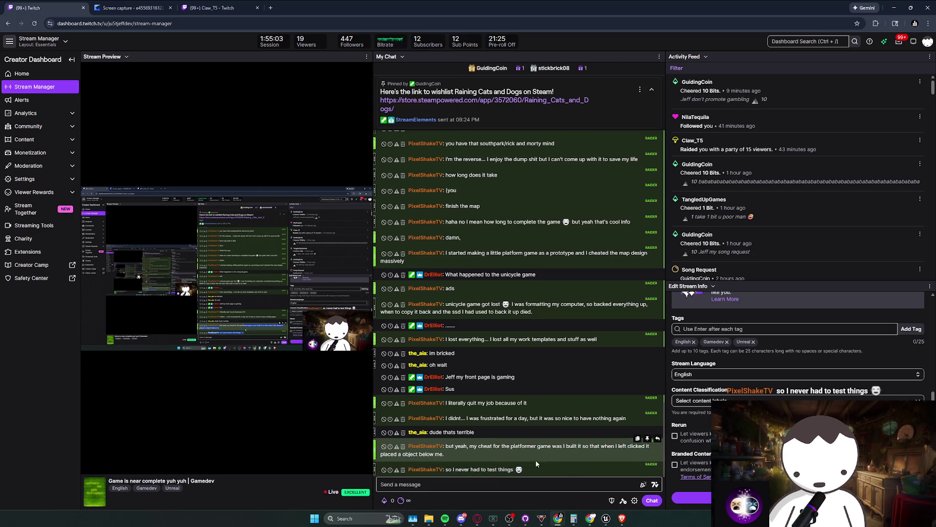
left_click(531, 463)
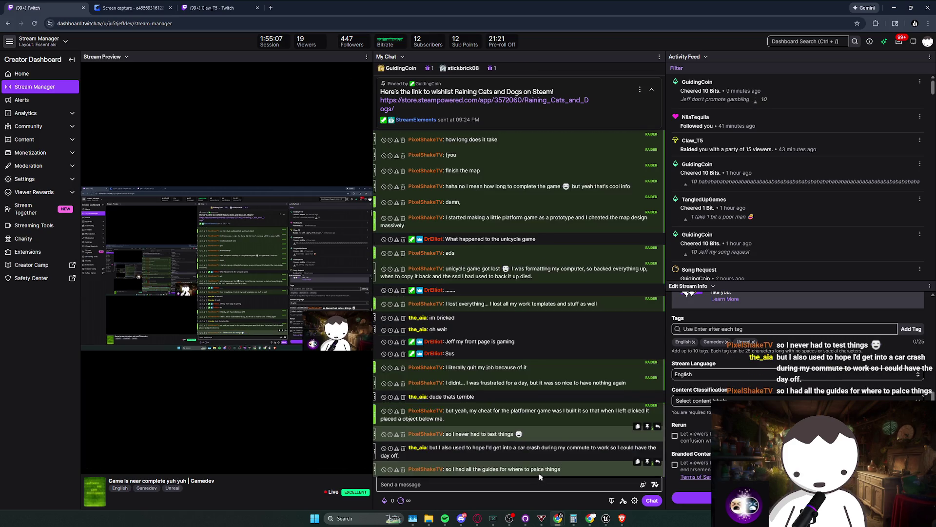
left_click_drag(501, 447, 540, 447)
left_click(579, 449)
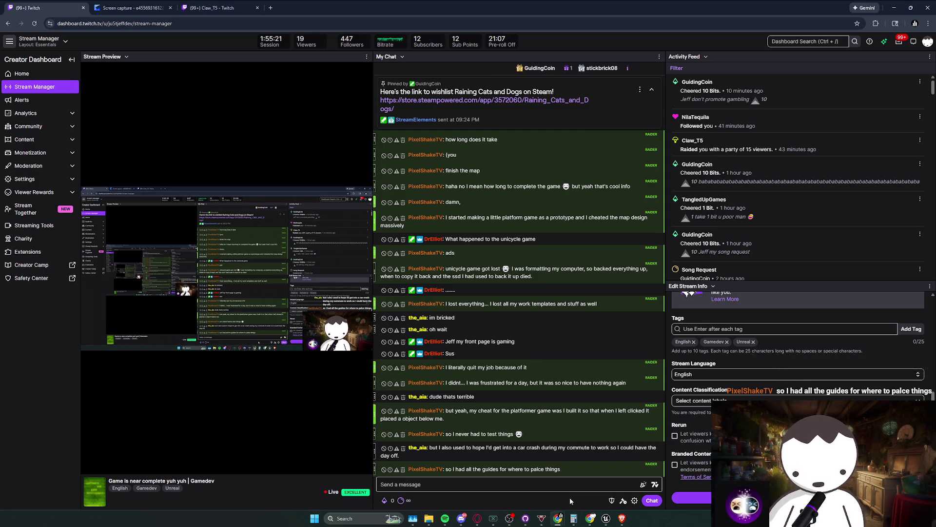
key("alt+Tab")
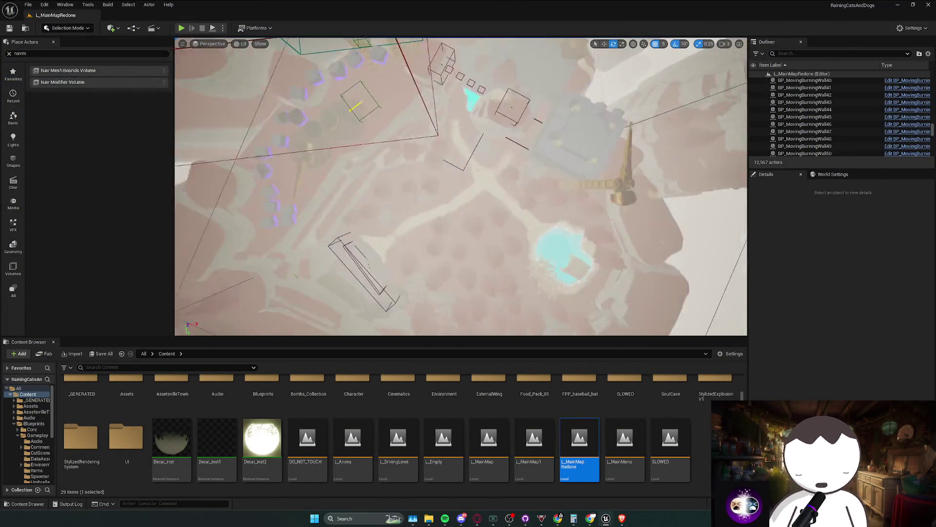
- Fly through the dark metal corridor, up the shaft, past the lava pillars onto the rooftop
key("w")
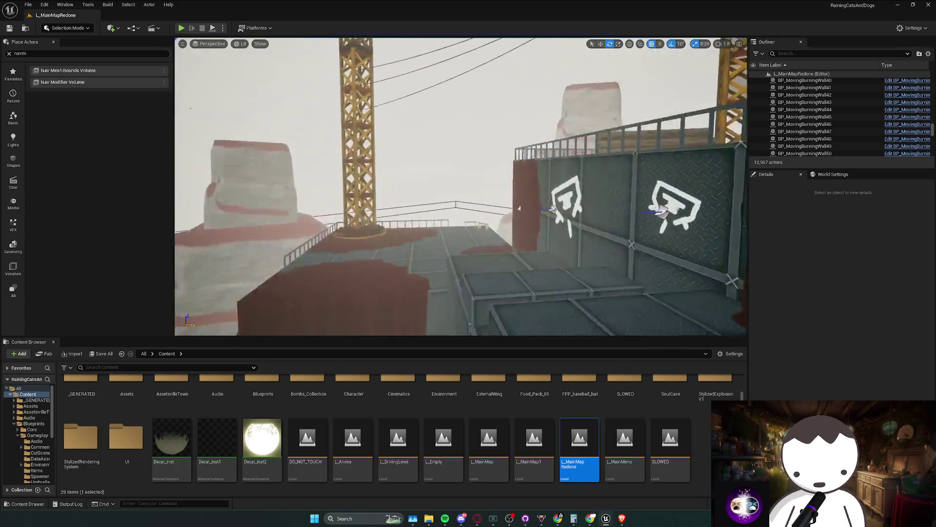
key("w")
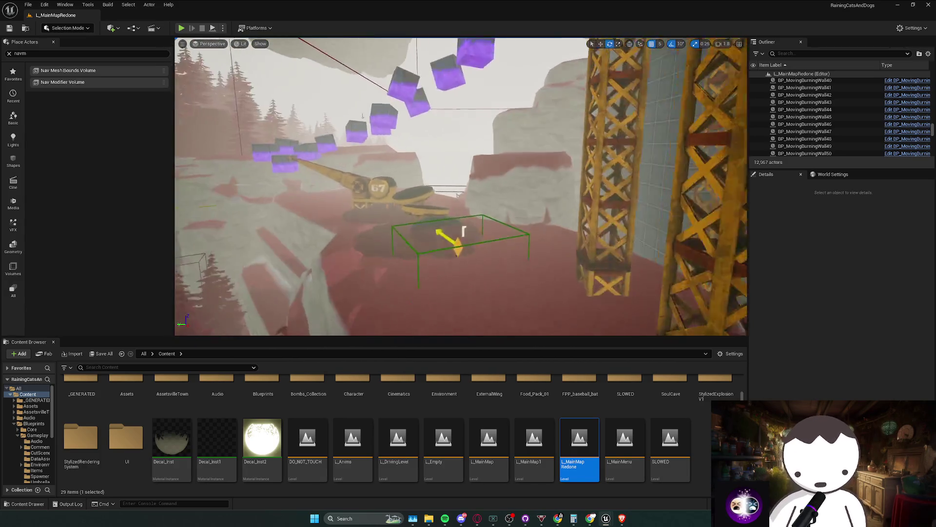
key("w")
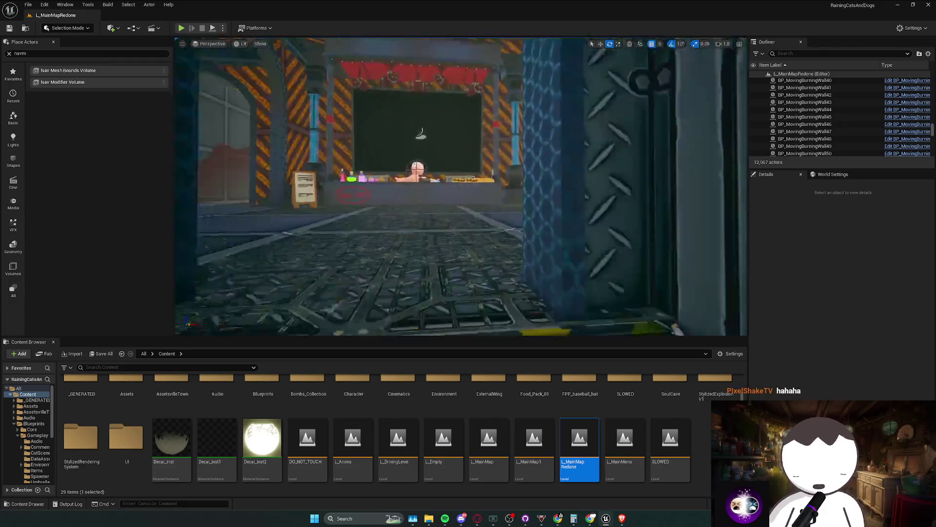
key("w")
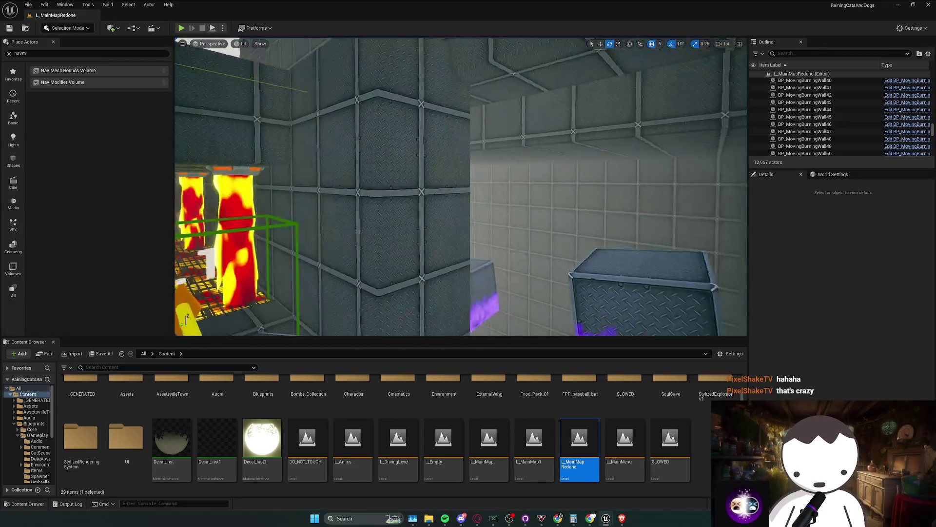
key("w")
scroll(460, 186, "down", 2)
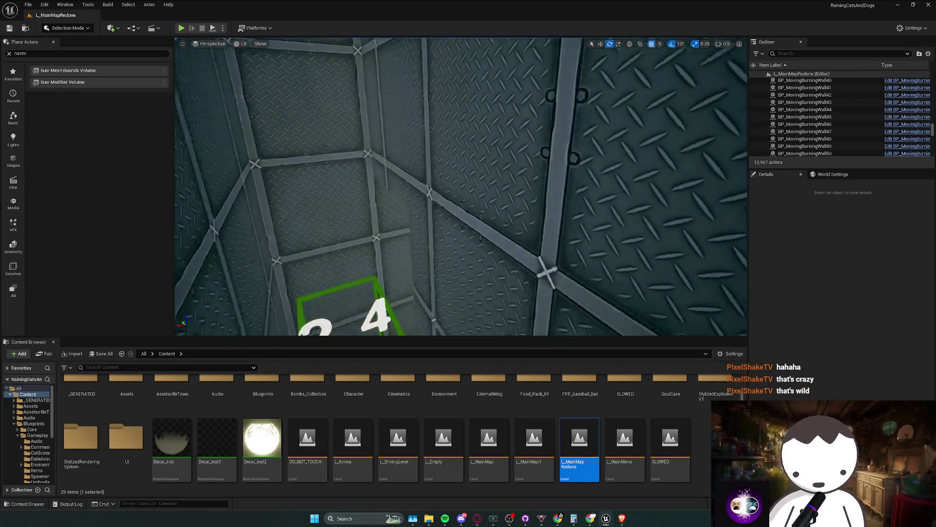
key("w")
scroll(461, 187, "up", 2)
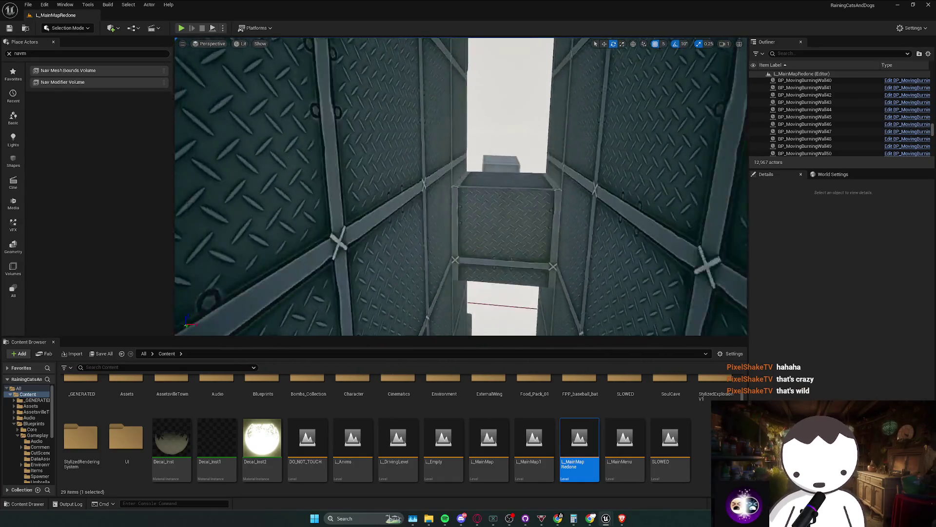
key("w")
scroll(460, 186, "up", 1)
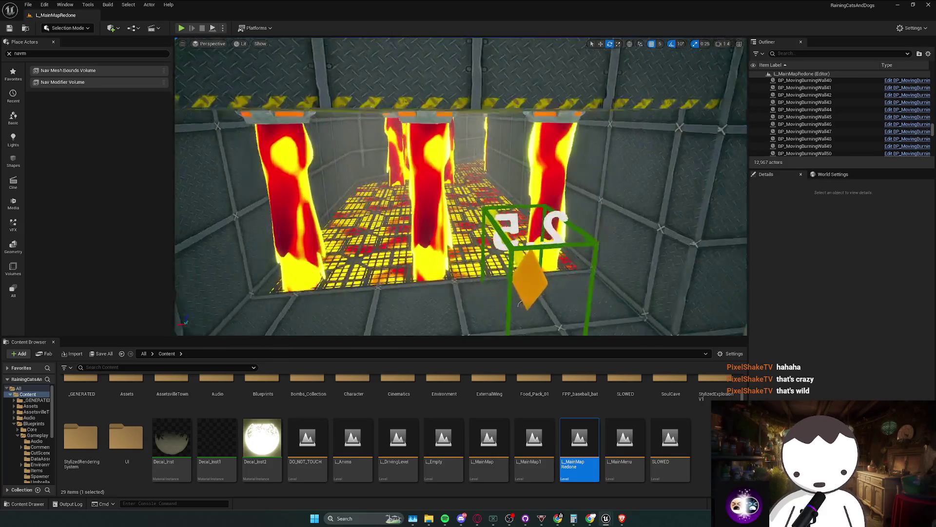
scroll(461, 187, "down", 2)
key("w")
scroll(461, 186, "down", 1)
key("w")
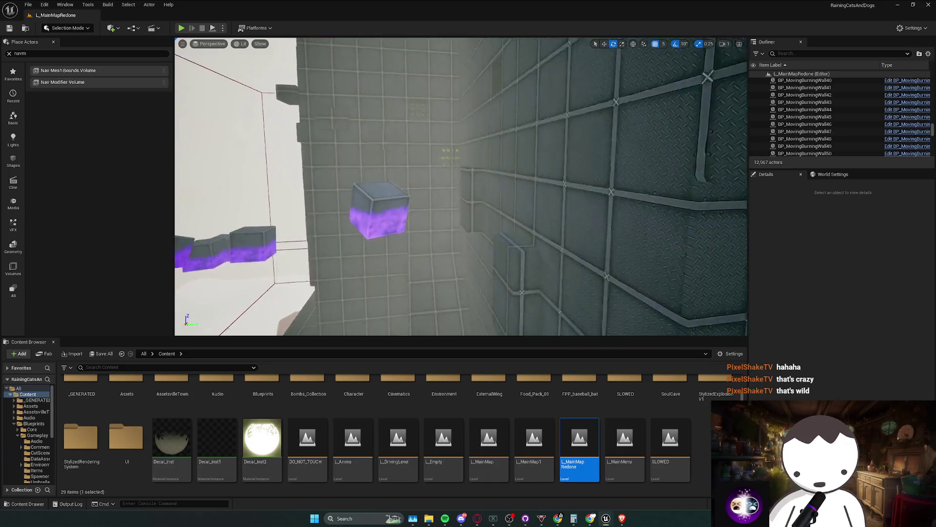
scroll(461, 187, "up", 2)
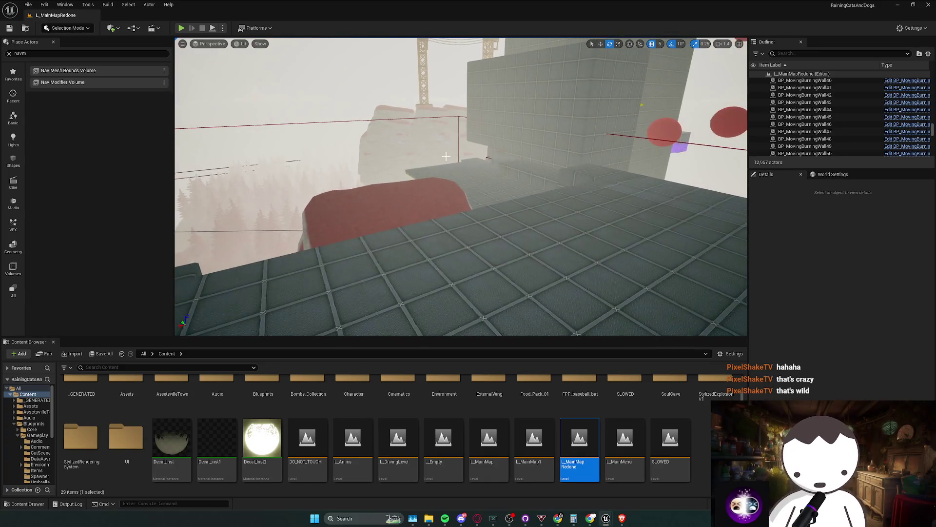
- Fly past the purple-lit crates and yellow crane arm, pull back wide, and save the level
key("w")
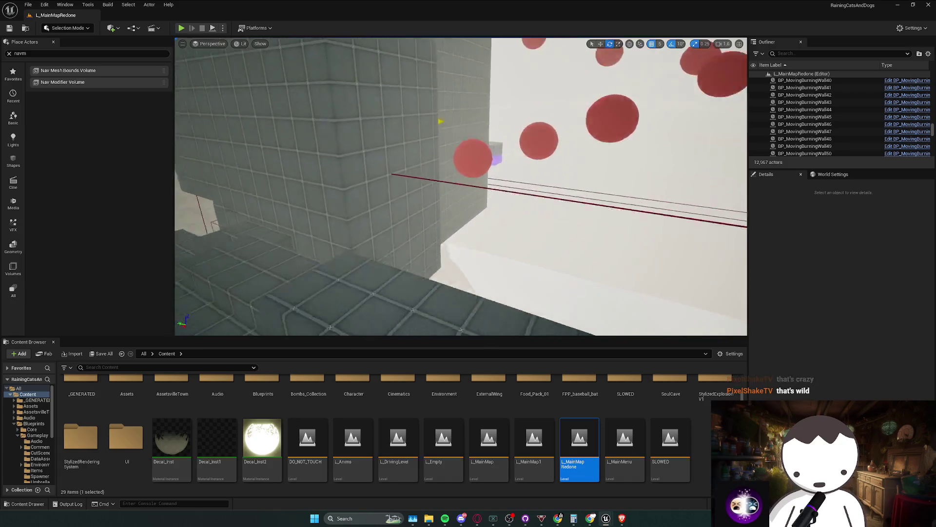
key("w")
scroll(461, 187, "down", 2)
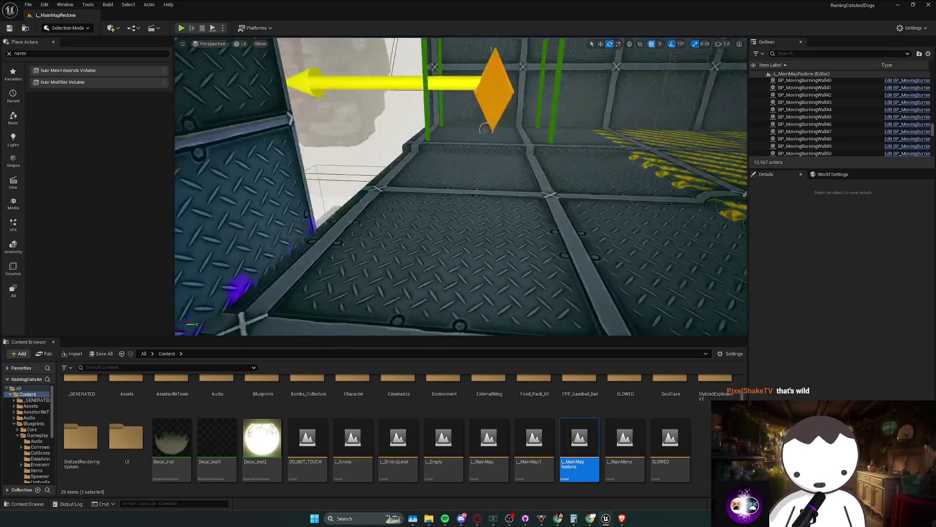
key("w")
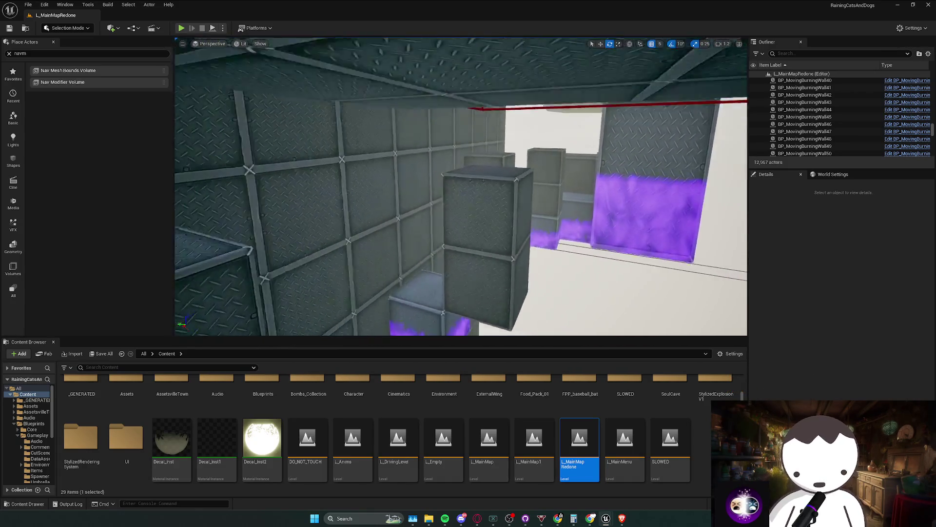
scroll(461, 187, "down", 1)
key("w")
scroll(461, 186, "up", 3)
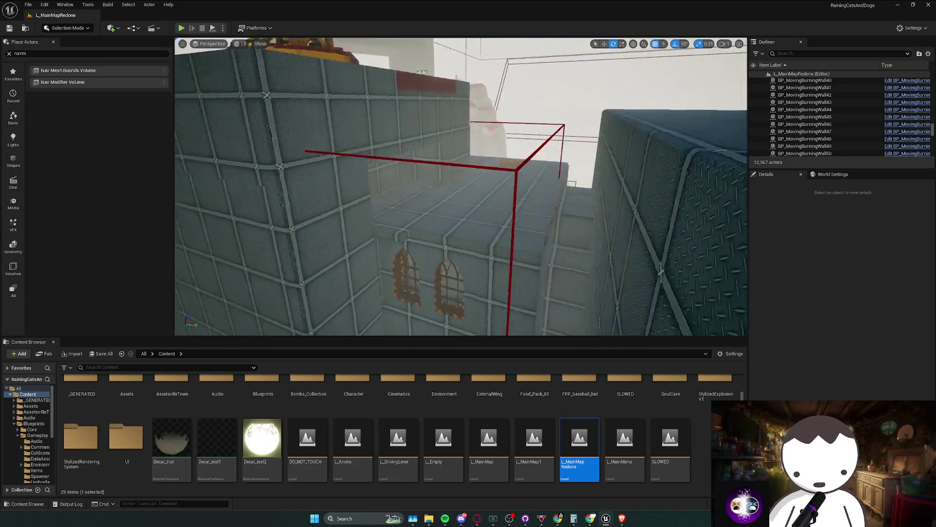
key("w")
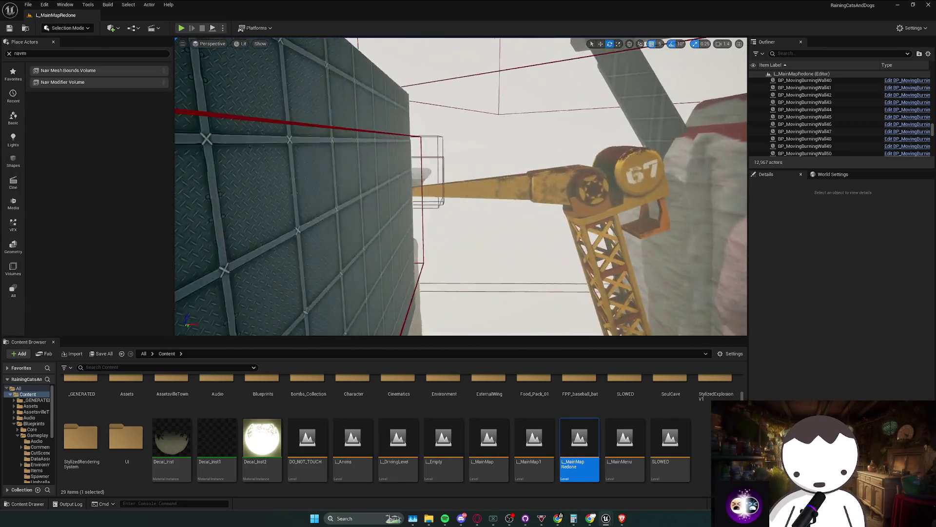
scroll(461, 187, "down", 2)
key("w")
scroll(461, 187, "up", 2)
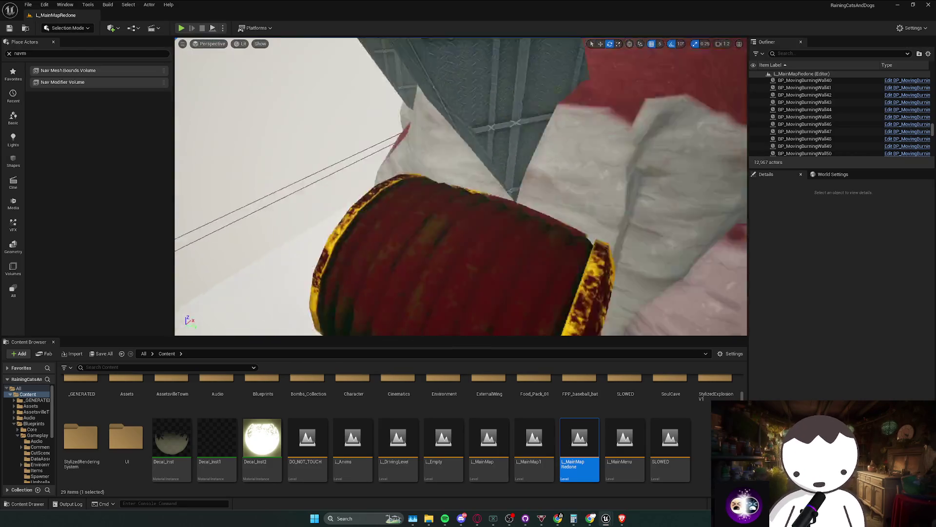
key("w")
scroll(461, 187, "down", 3)
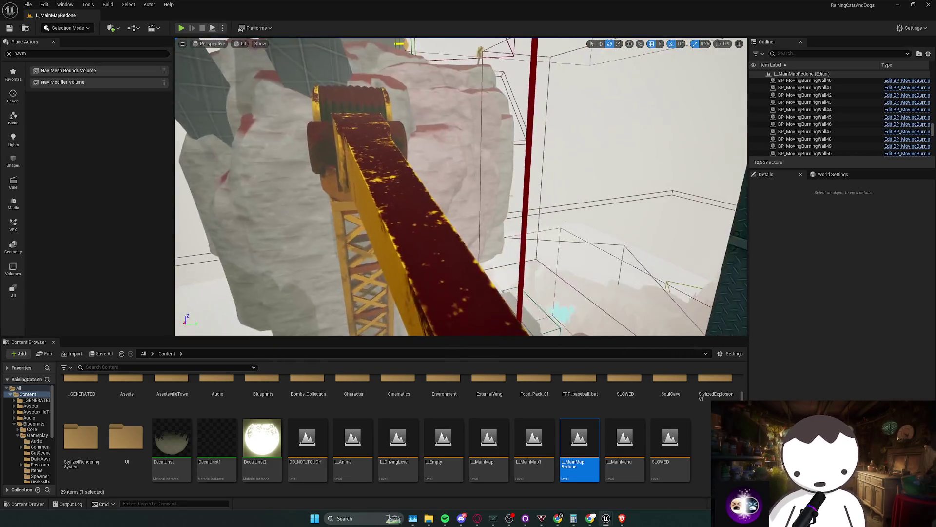
key("w")
scroll(461, 187, "up", 3)
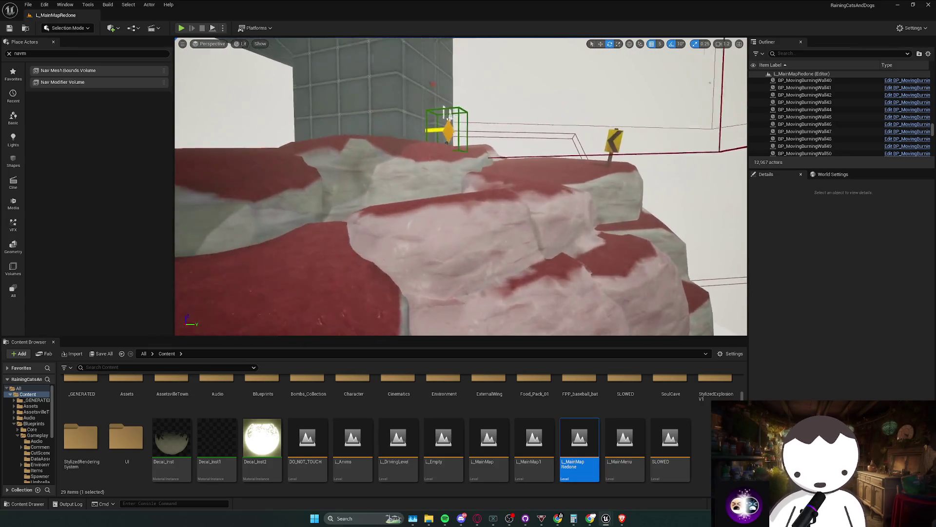
key("s")
key("ctrl+s")
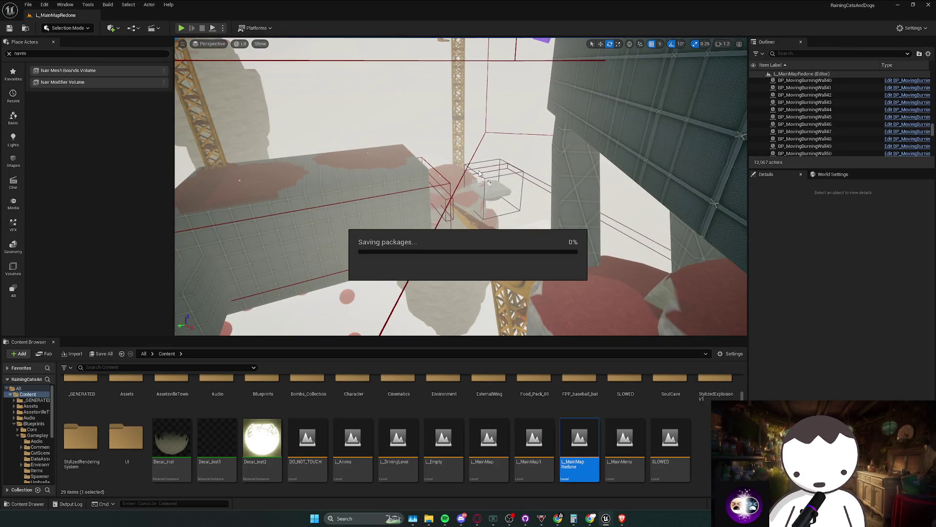
key("alt+Tab")
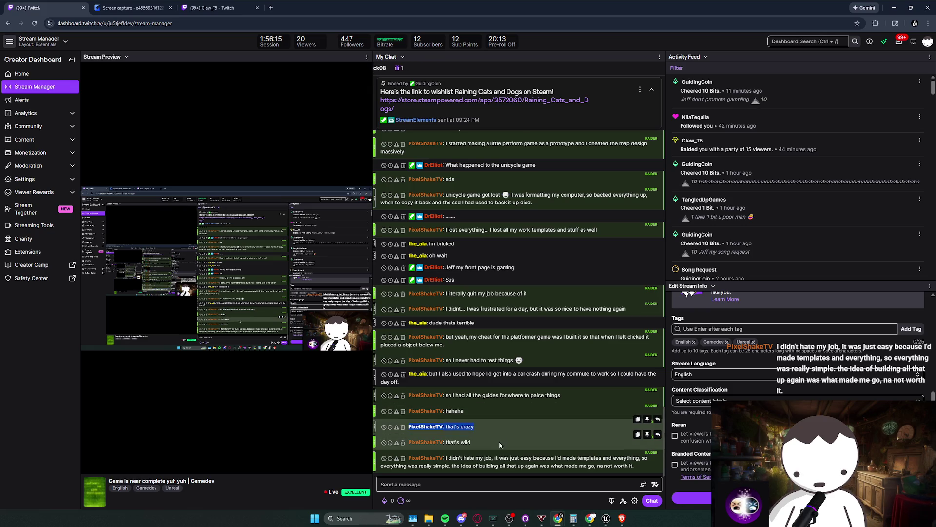
left_click(615, 466)
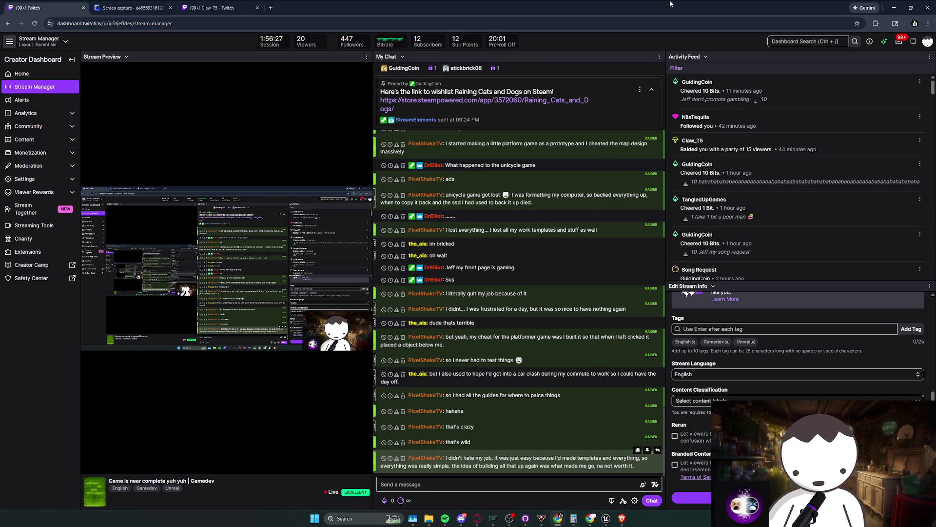
key("alt+Tab")
- Move the view to the cliffs and select the cliff rock SM_Cliff_2_23
scroll(461, 187, "up", 2)
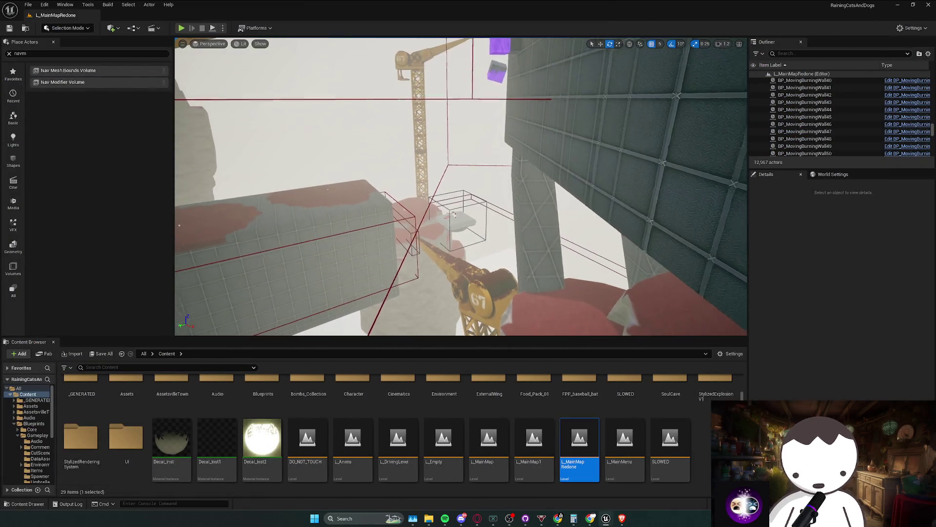
scroll(461, 186, "up", 5)
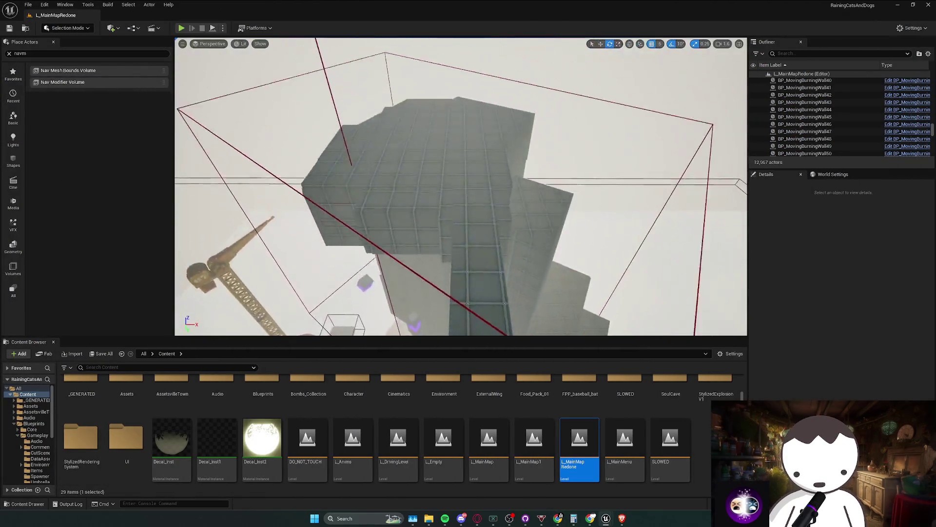
scroll(461, 186, "down", 3)
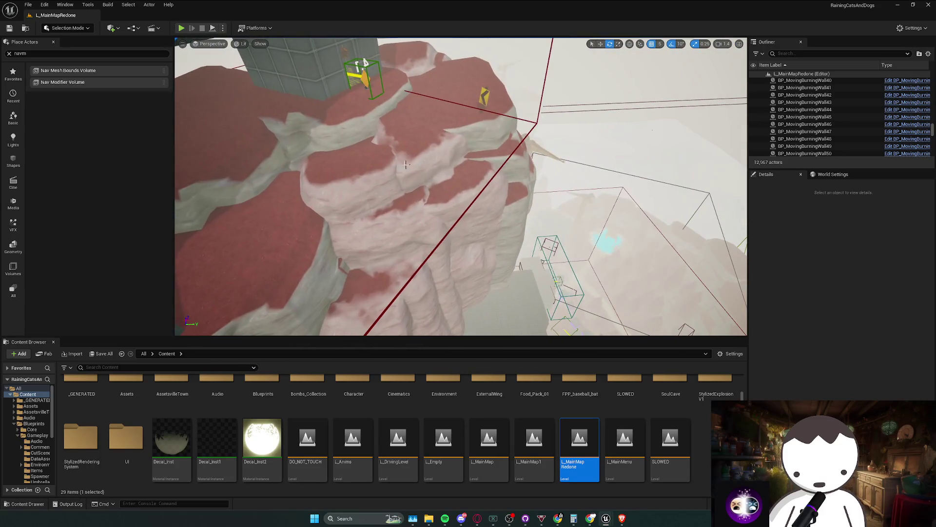
left_click(447, 198)
left_click(422, 254)
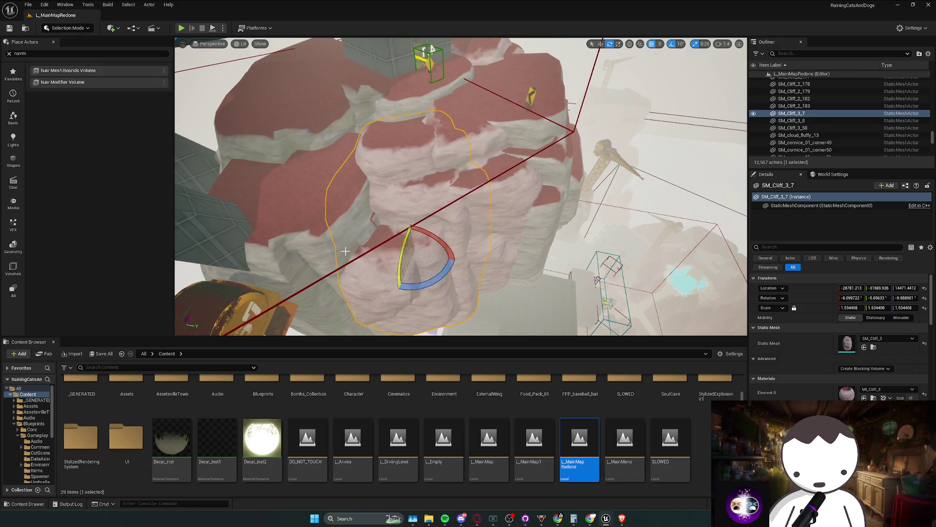
left_click(333, 237)
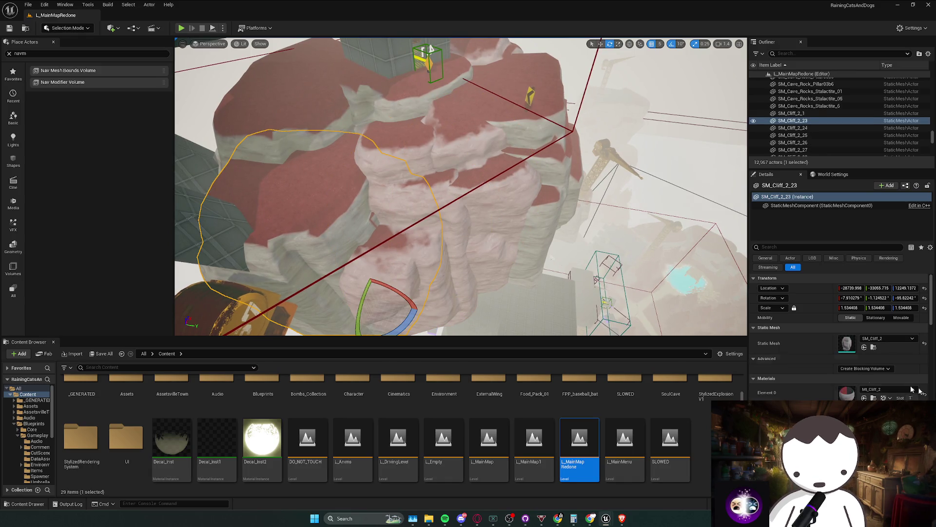
- Open MI_Cliff_2 from the cliff's material slot and expand all its parameter groups
left_click(874, 397)
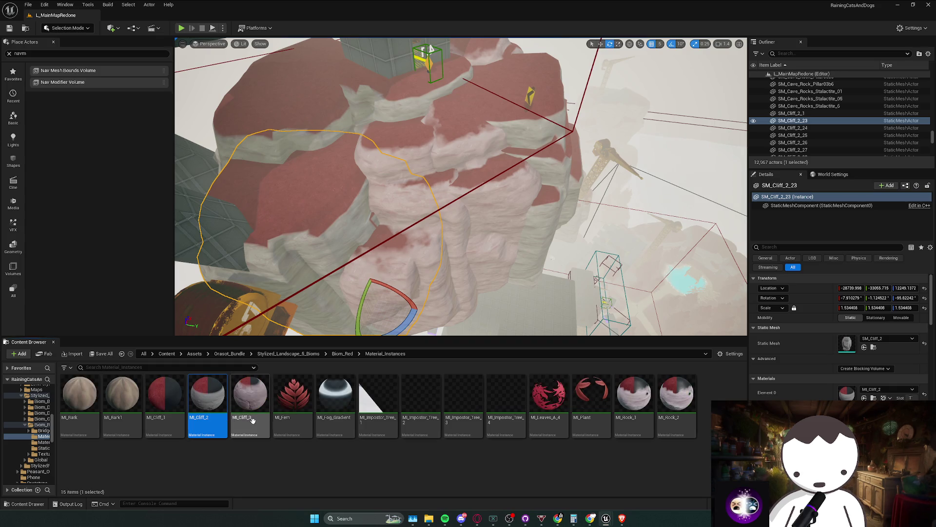
double_click(218, 422)
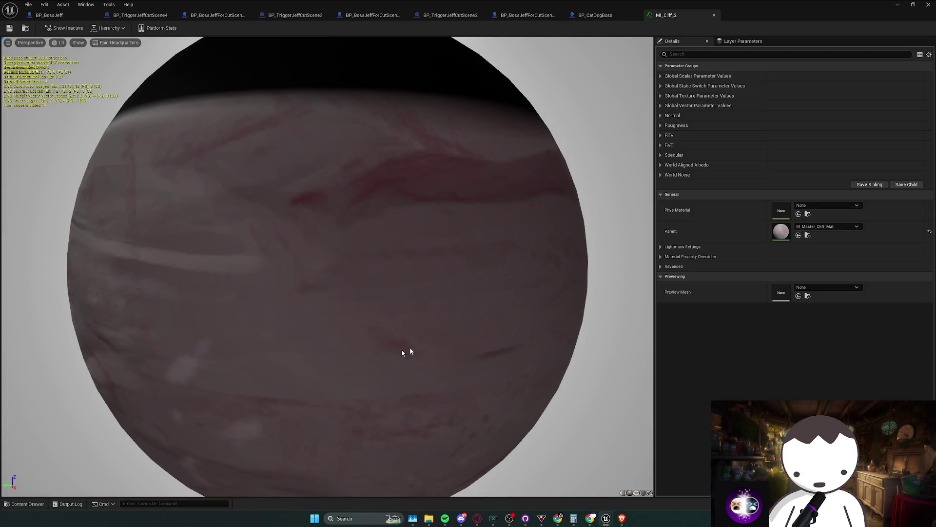
left_click(661, 76)
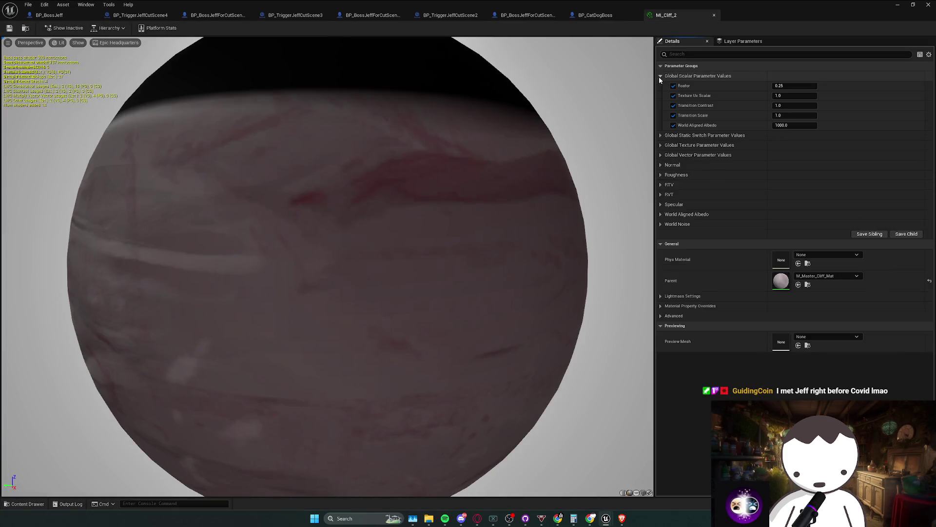
left_click(660, 135)
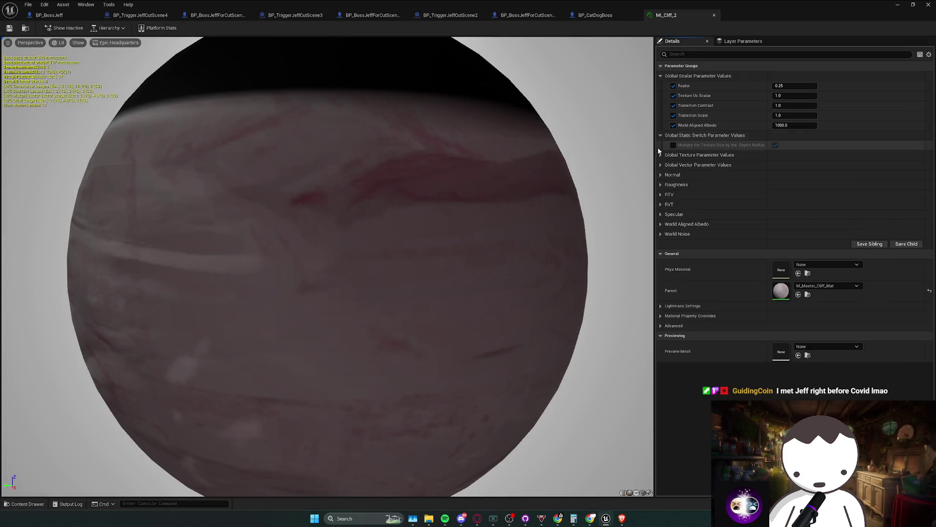
left_click(660, 224)
left_click(660, 214)
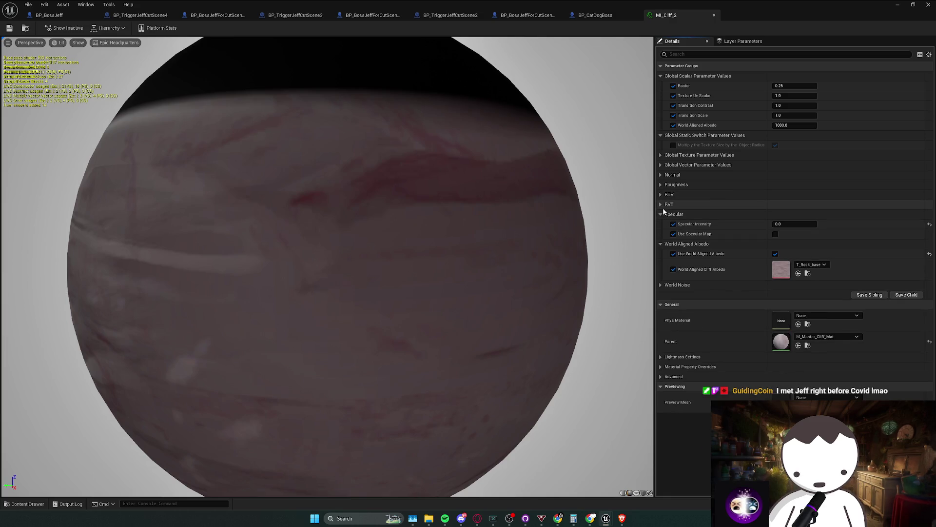
left_click(660, 204)
left_click(660, 194)
left_click(661, 184)
left_click(661, 174)
left_click(661, 165)
left_click(660, 155)
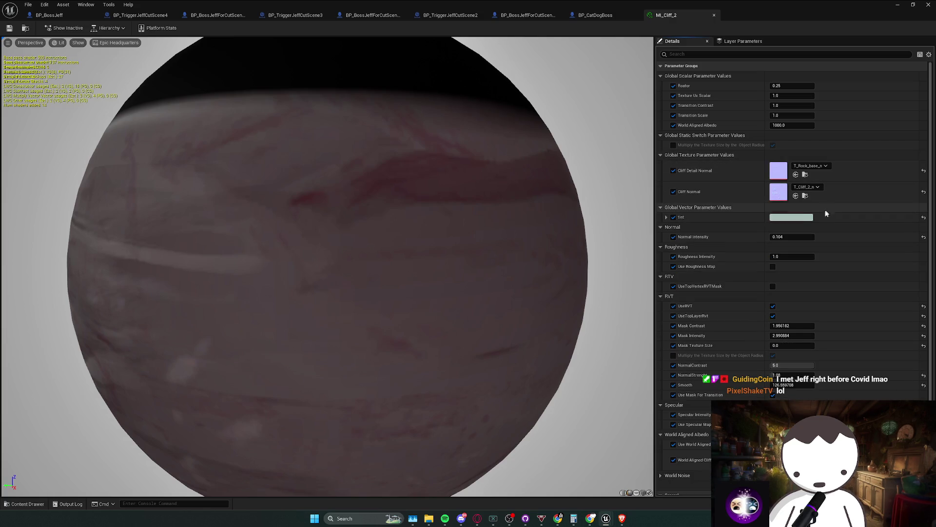
- Open MI_Cliff_3 from the Content Browser and check MI_Cliff_2's tint colour
left_click(928, 4)
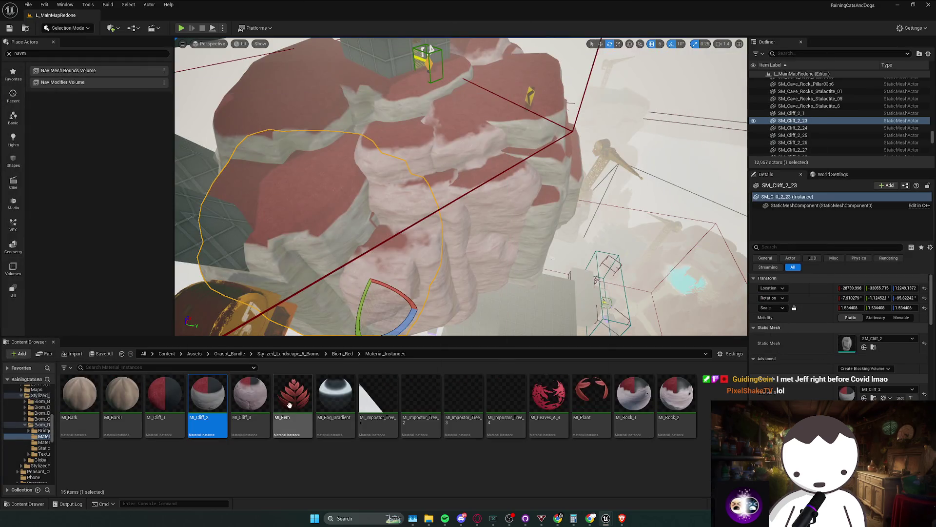
left_click(249, 395)
double_click(250, 395)
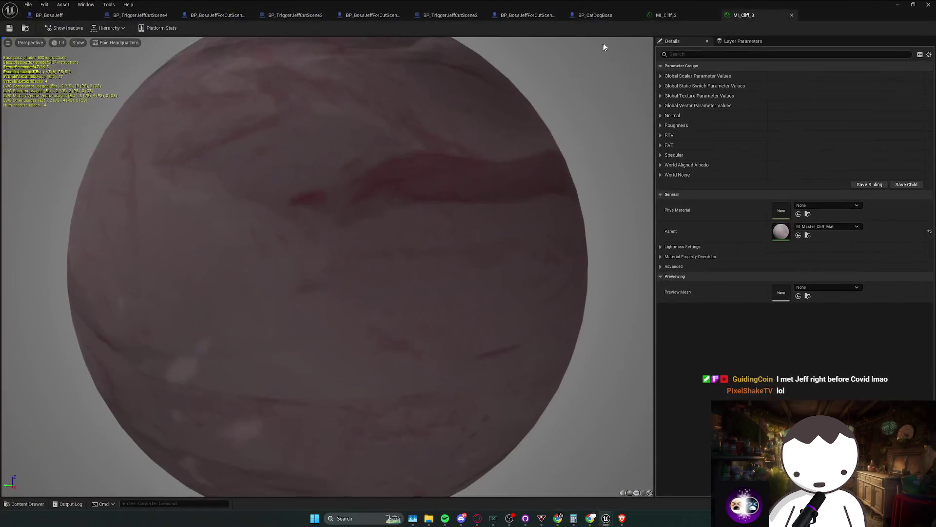
left_click(664, 16)
left_click(793, 217)
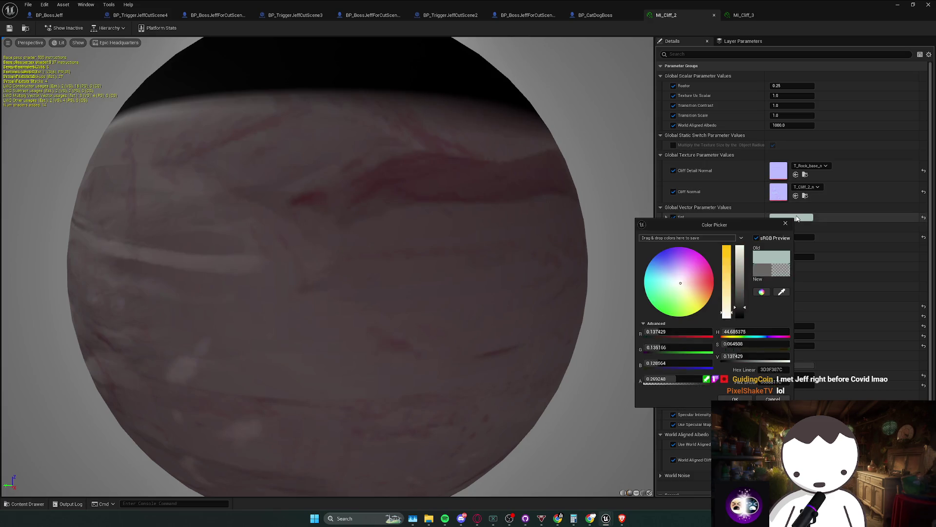
left_click(735, 398)
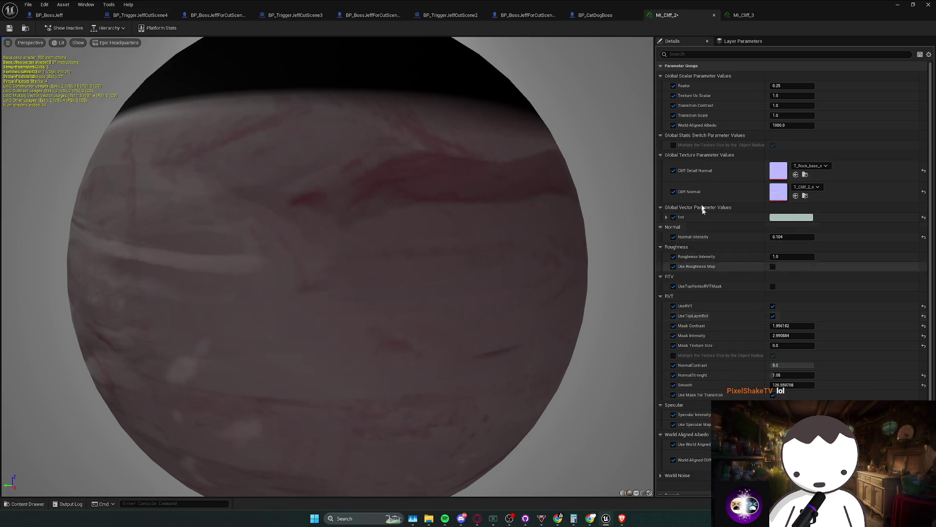
- Set MI_Cliff_3's Tint to a pale green-grey and save the material instance
left_click(744, 15)
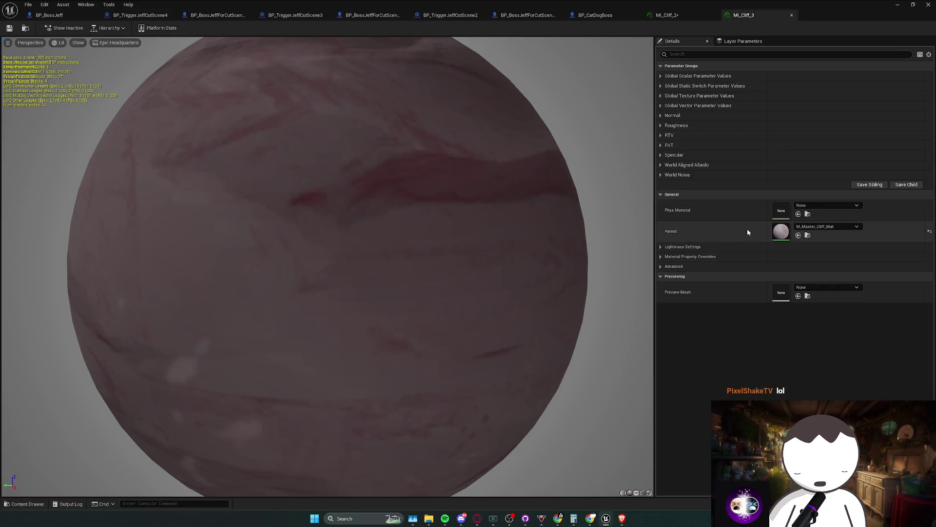
left_click(666, 125)
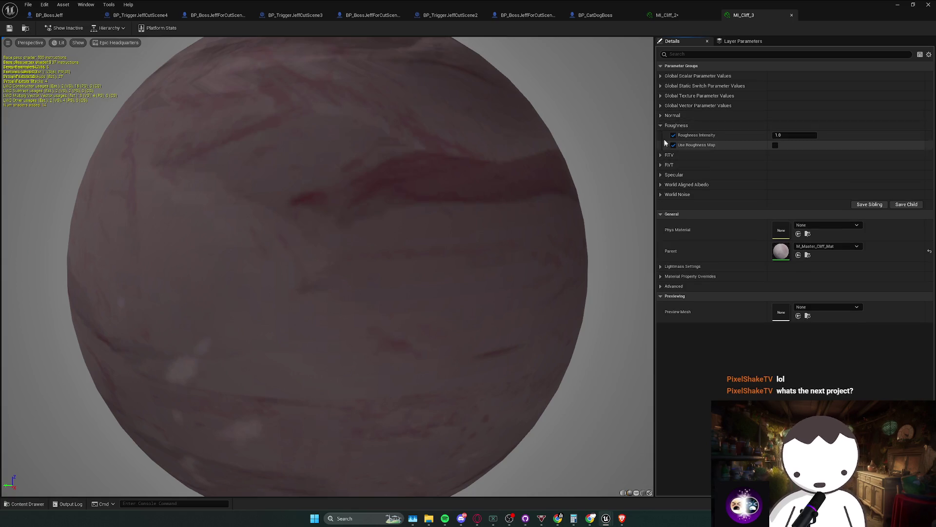
left_click(661, 106)
left_click(794, 115)
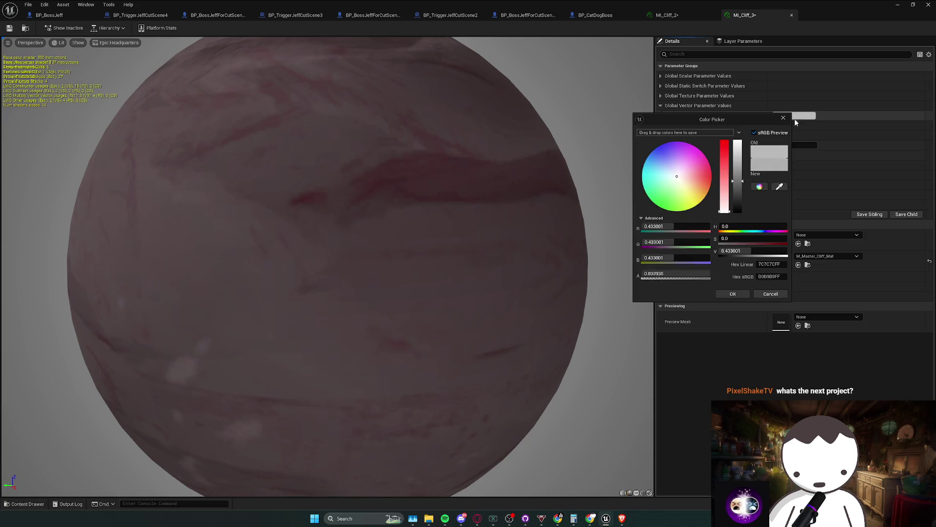
left_click(733, 294)
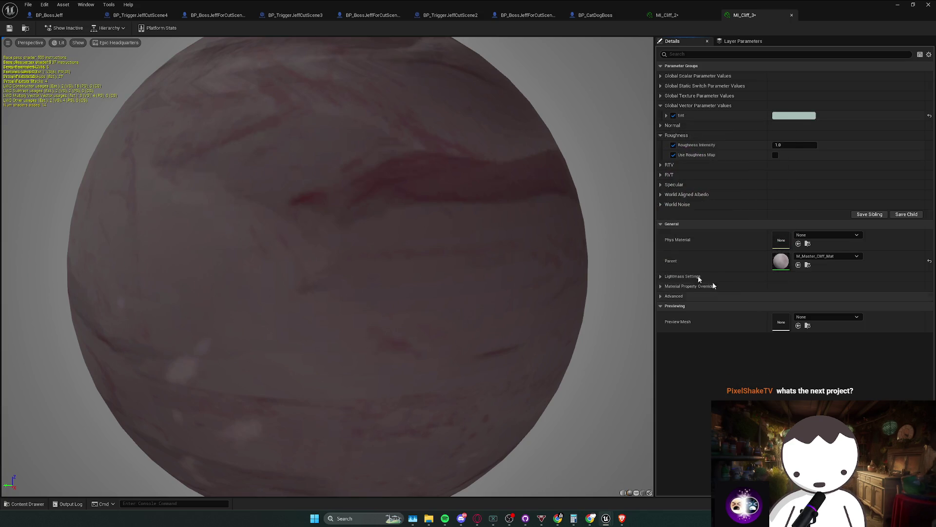
left_click(10, 28)
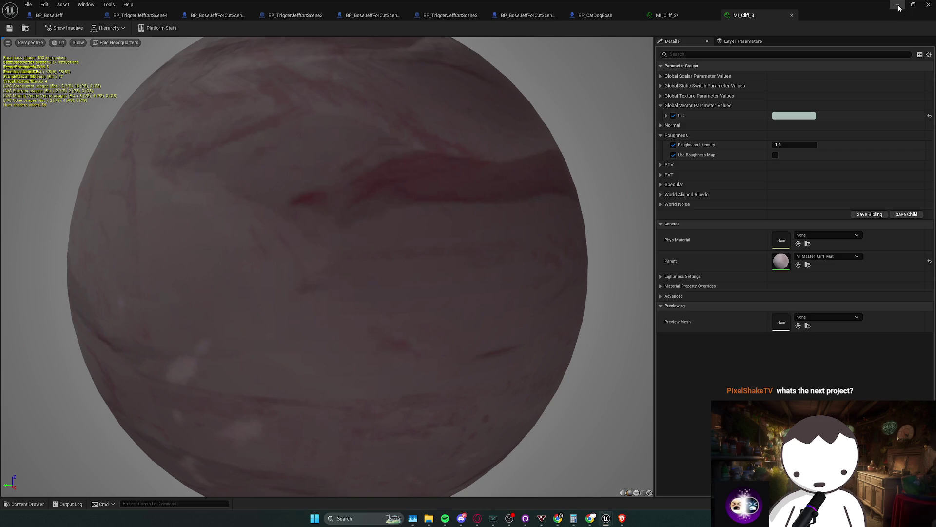
left_click(898, 5)
left_click_drag(260, 208, 220, 201)
key("ctrl+s")
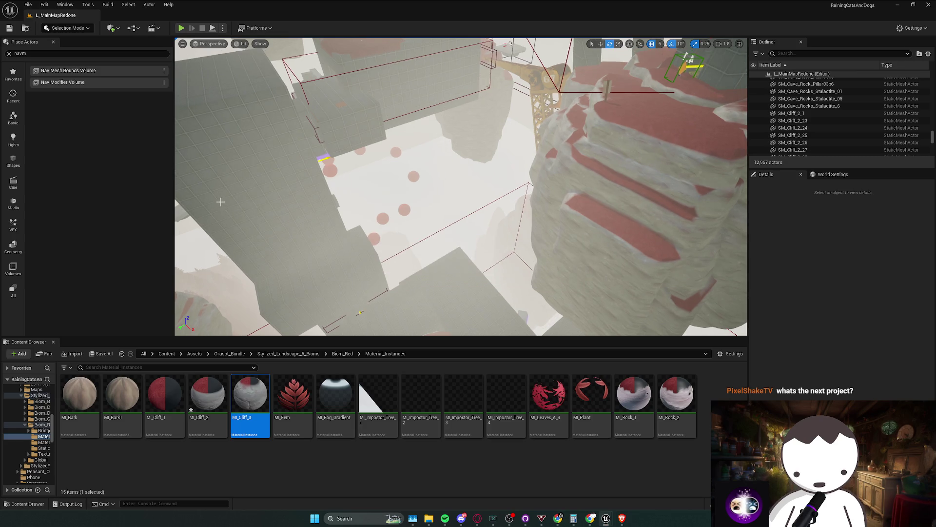
key("alt+Tab")
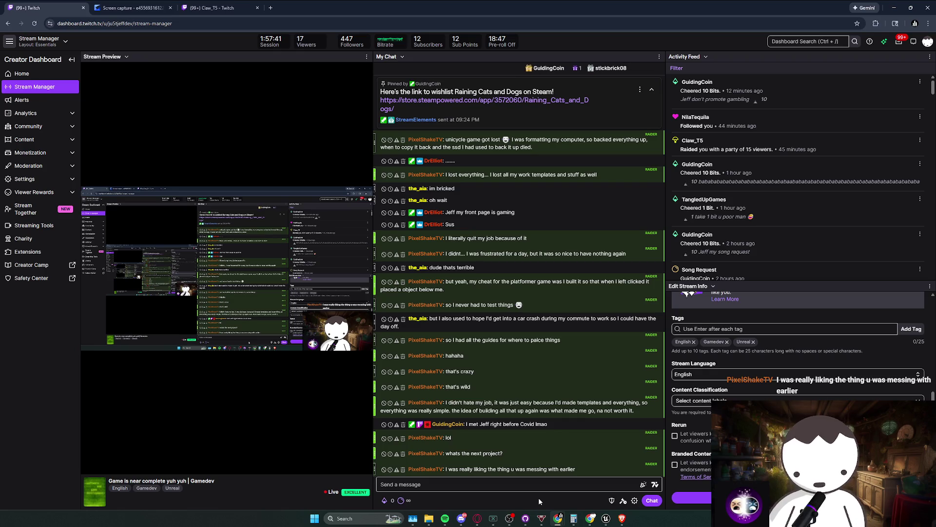
key("alt+Tab")
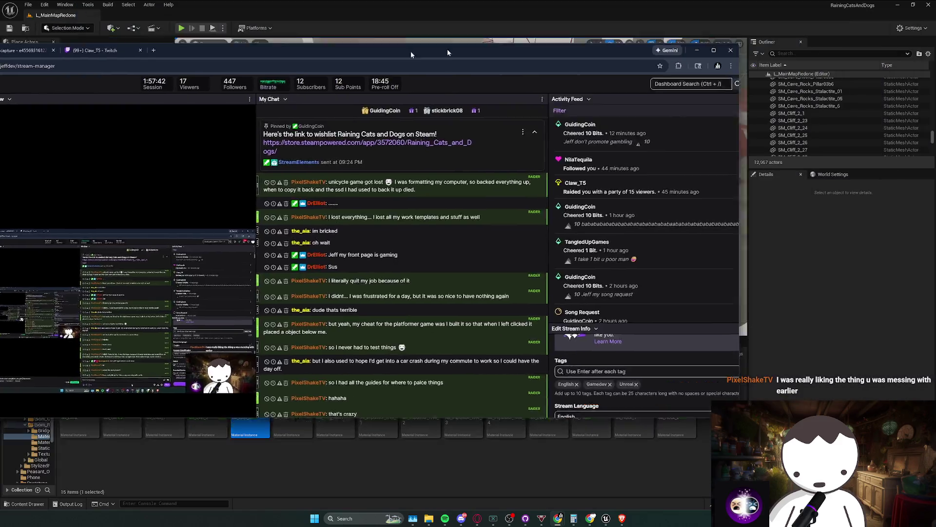
key("w")
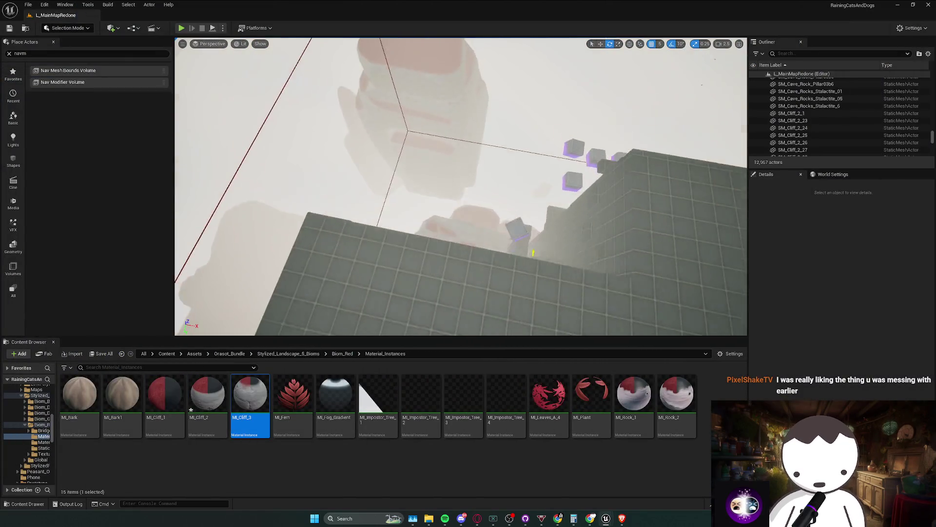
scroll(461, 187, "down", 2)
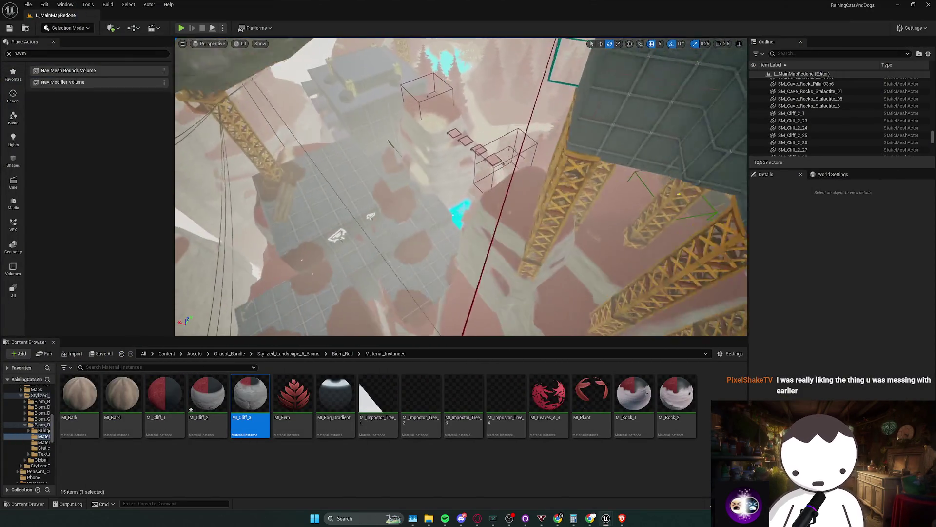
scroll(460, 187, "up", 1)
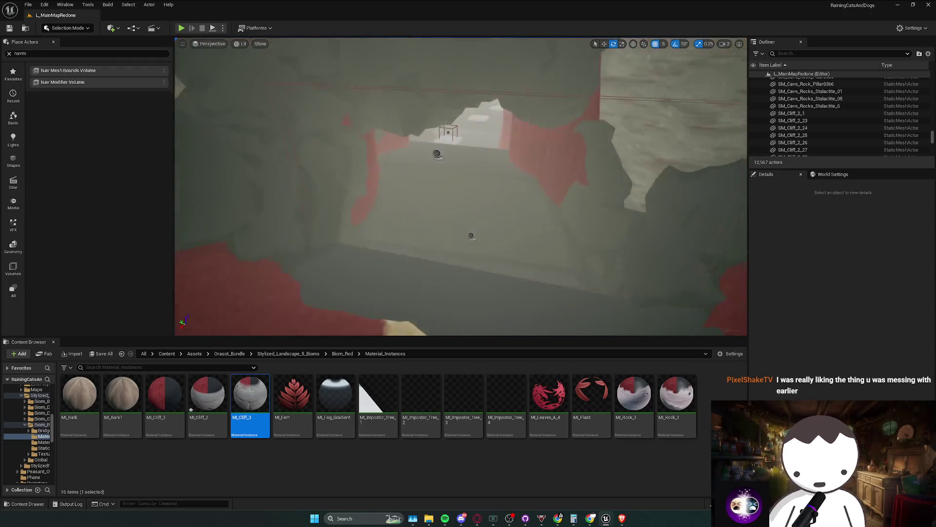
scroll(461, 187, "down", 2)
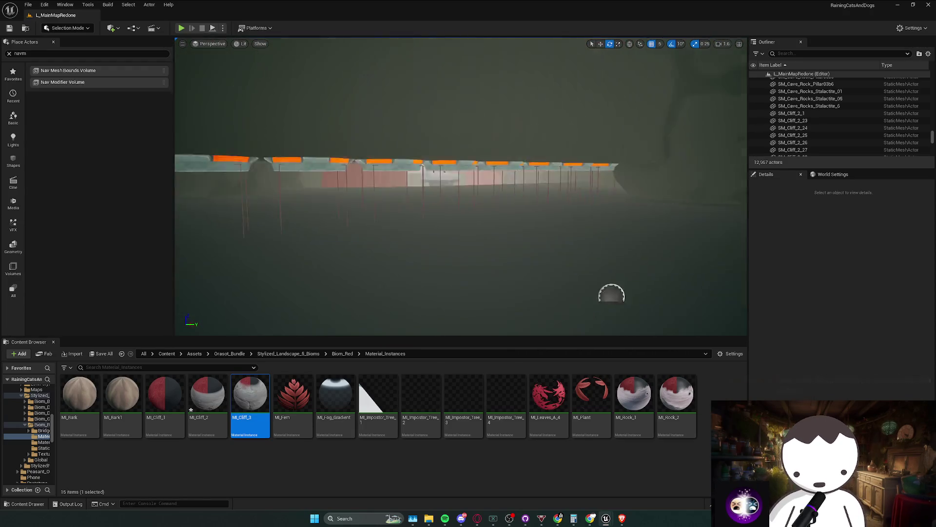
scroll(477, 190, "down", 2)
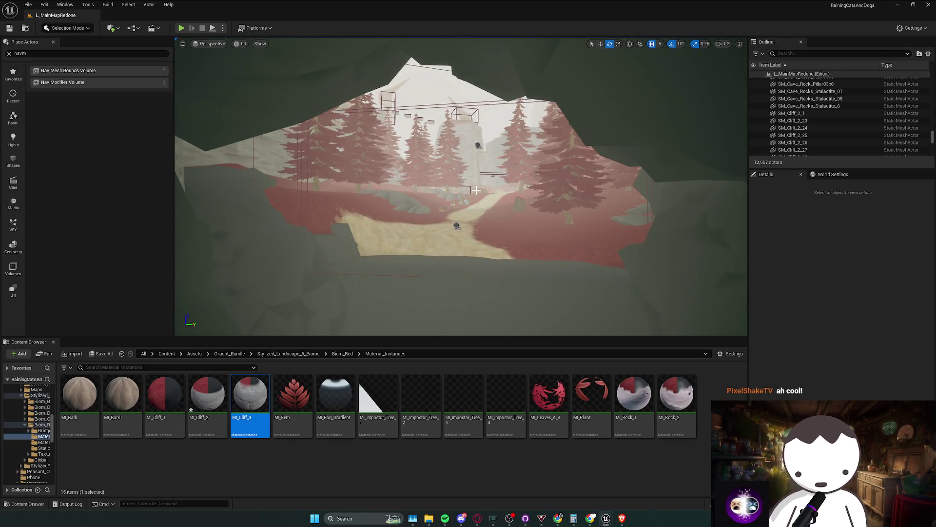
scroll(476, 190, "up", 1)
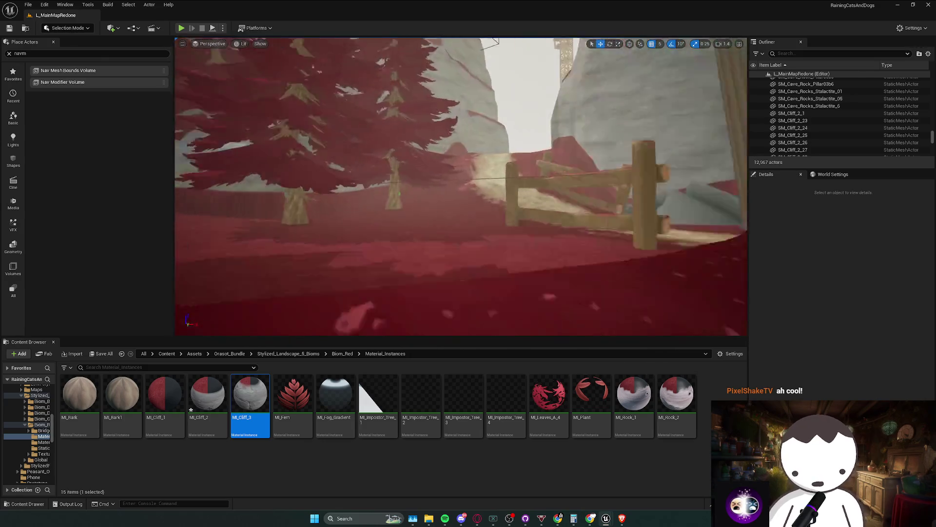
key("w")
scroll(460, 186, "up", 3)
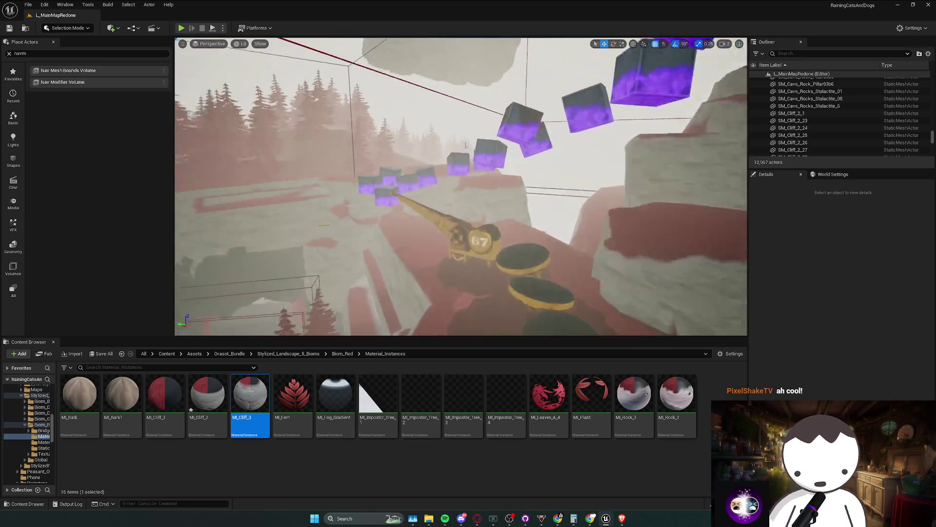
scroll(461, 186, "down", 1)
scroll(461, 186, "down", 1)
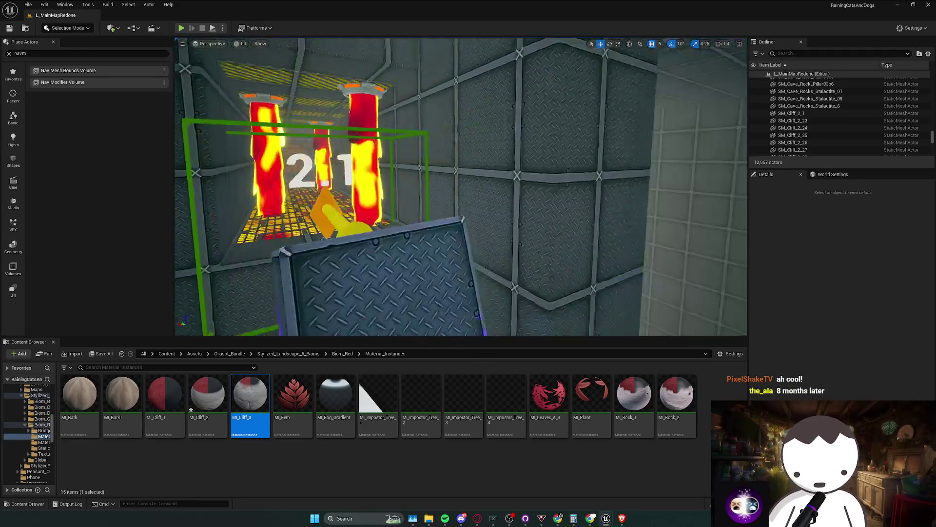
scroll(460, 186, "down", 1)
scroll(183, 163, "down", 2)
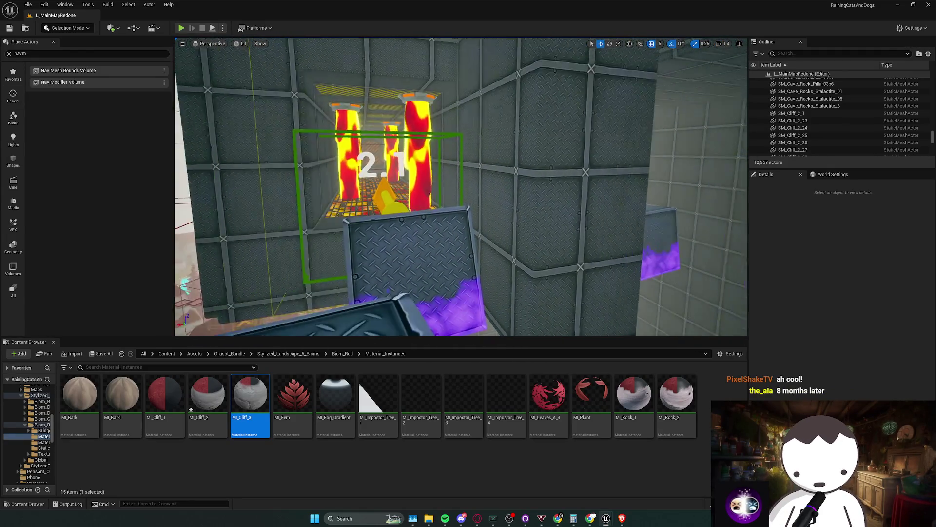
scroll(390, 186, "down", 1)
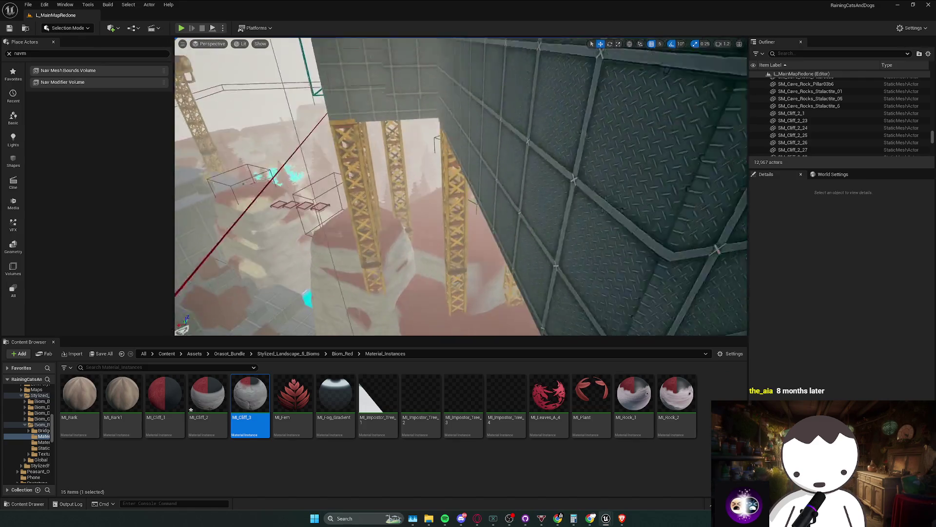
key("ctrl+s")
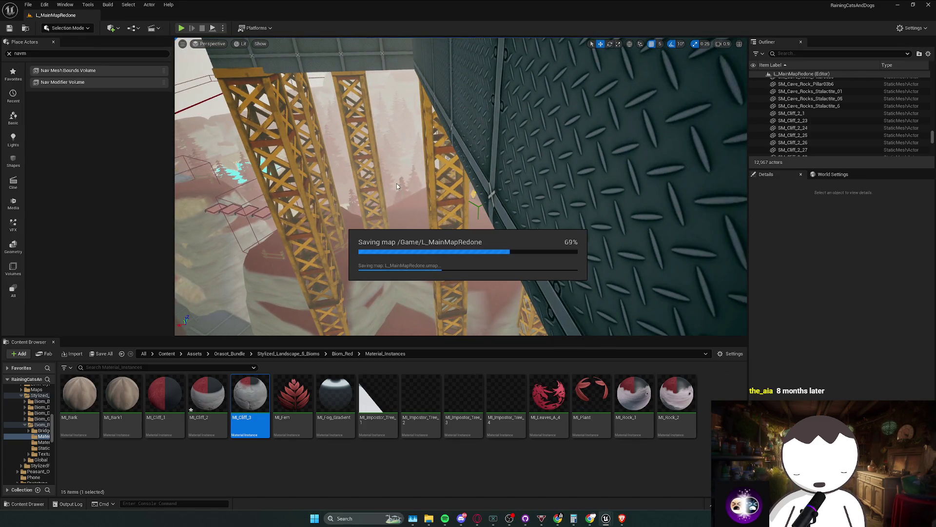
- Fly around and swing the view up inside the lattice tower
scroll(408, 193, "up", 2)
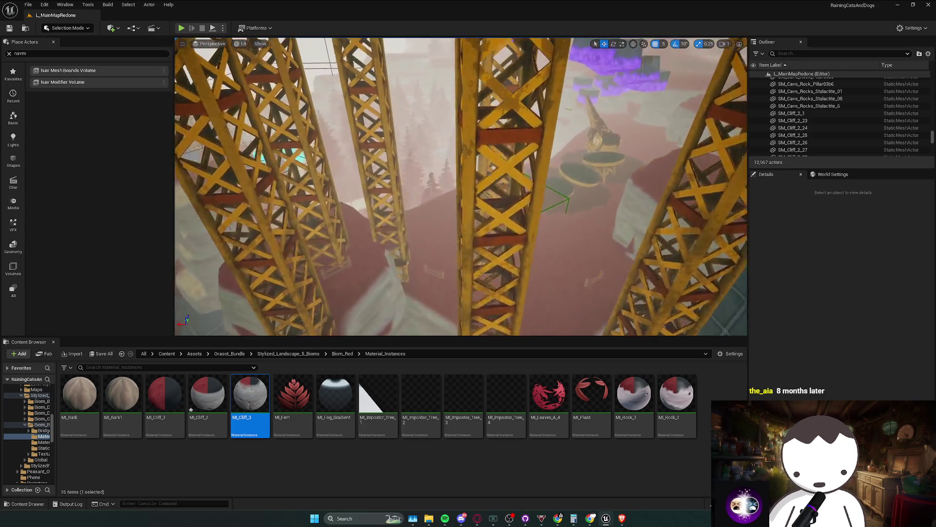
scroll(352, 149, "up", 2)
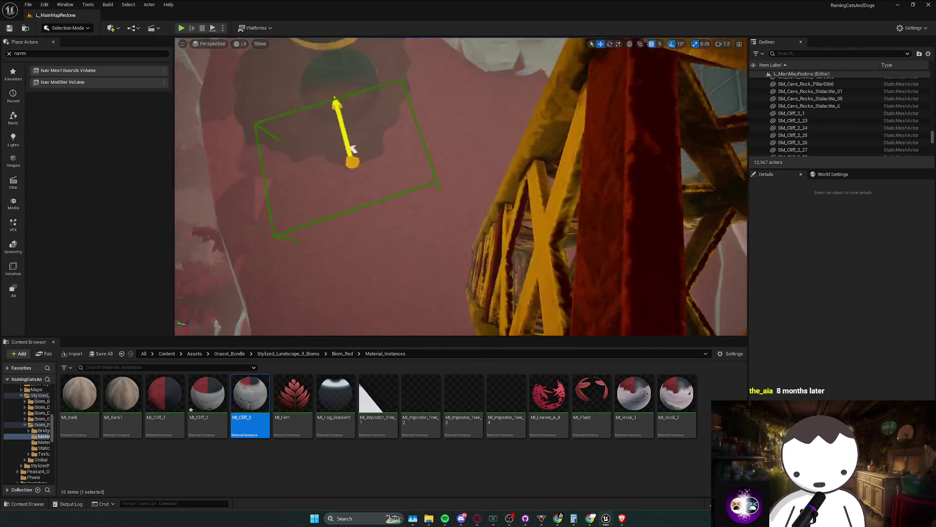
mouse_move(352, 149)
left_mouse_down()
mouse_move(310, 101)
mouse_move(374, 122)
left_mouse_up()
scroll(310, 102, "down", 2)
scroll(374, 122, "down", 1)
scroll(374, 122, "up", 4)
scroll(374, 122, "up", 3)
scroll(374, 122, "down", 2)
scroll(374, 122, "up", 2)
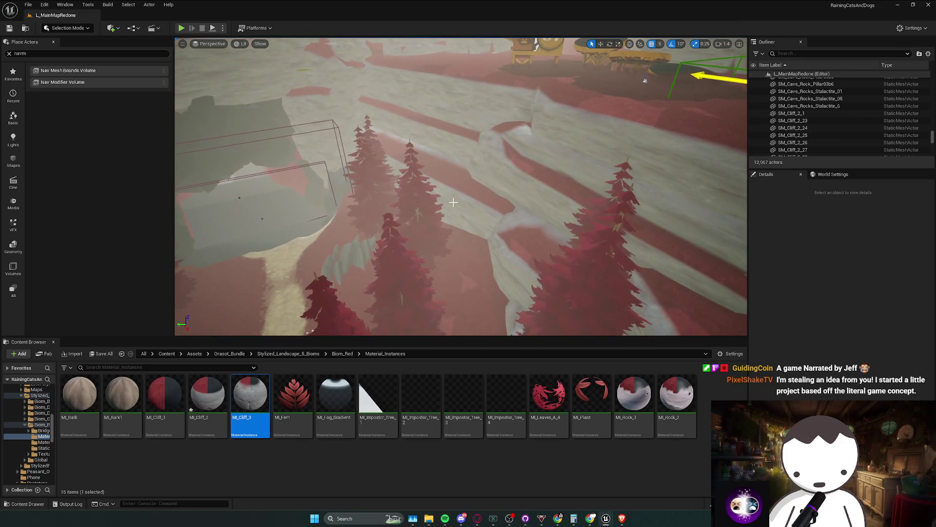
- Turn toward the purple cubes and towers, then drag the Content Browser splitter down for a taller viewport
left_click_drag(453, 202, 453, 202)
scroll(453, 202, "down", 2)
scroll(453, 202, "up", 1)
scroll(453, 201, "up", 2)
left_click_drag(574, 338, 581, 387)
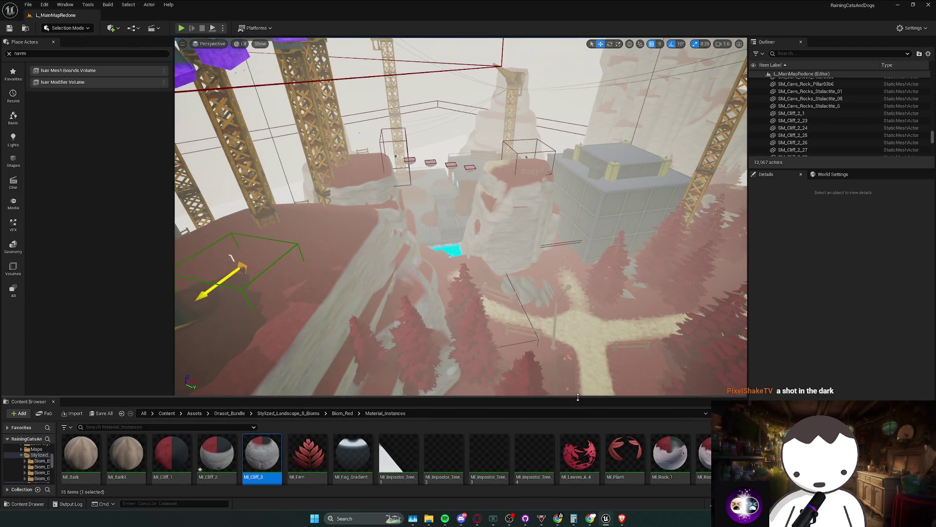
key("alt+Tab")
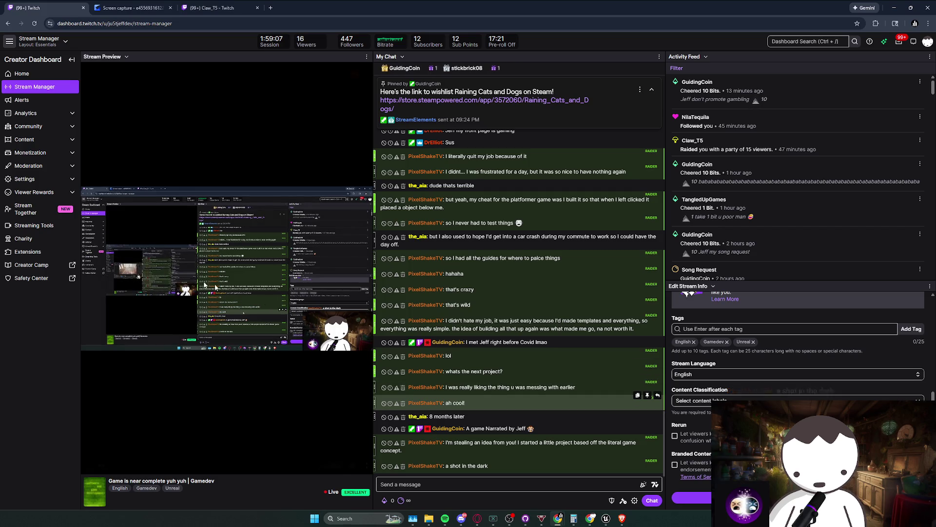
key("alt+Tab")
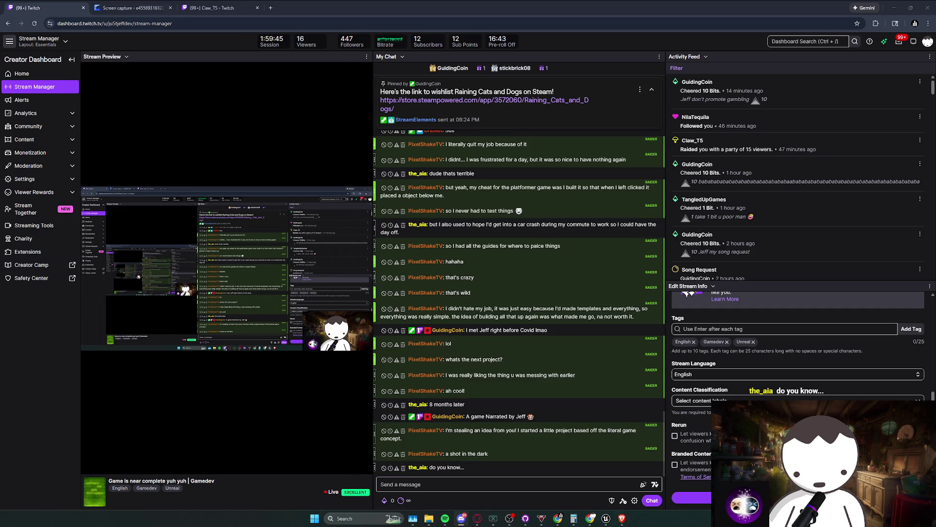
mouse_move(462, 453)
left_mouse_down()
mouse_move(478, 468)
mouse_move(459, 455)
mouse_move(449, 464)
left_mouse_up()
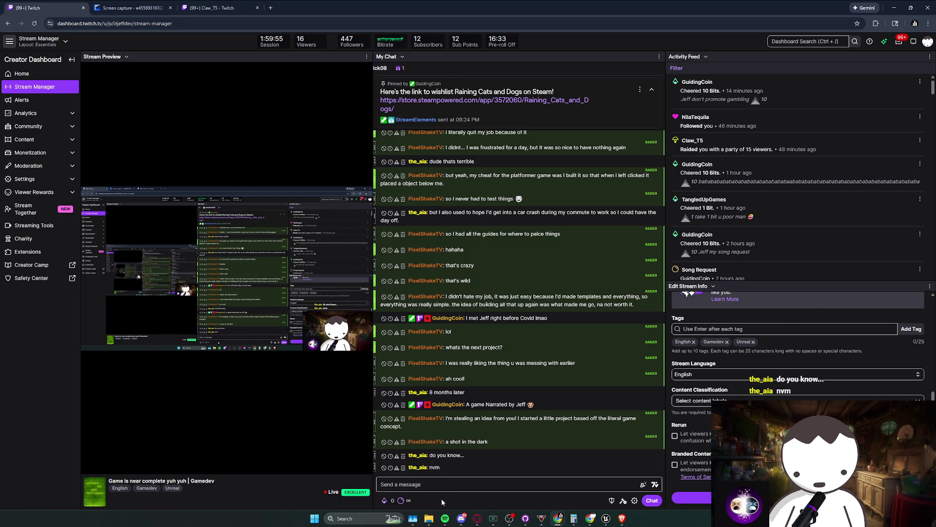
left_click_drag(482, 469, 479, 461)
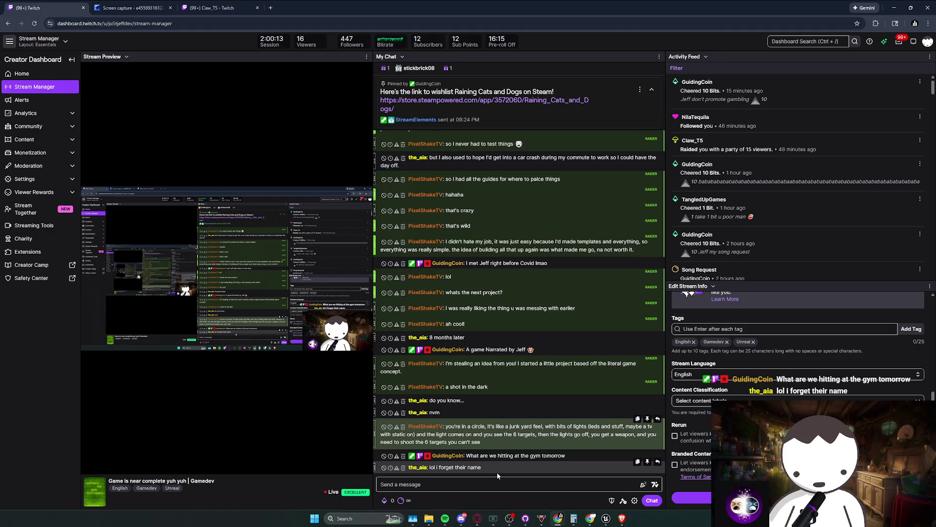
left_click_drag(493, 434, 490, 442)
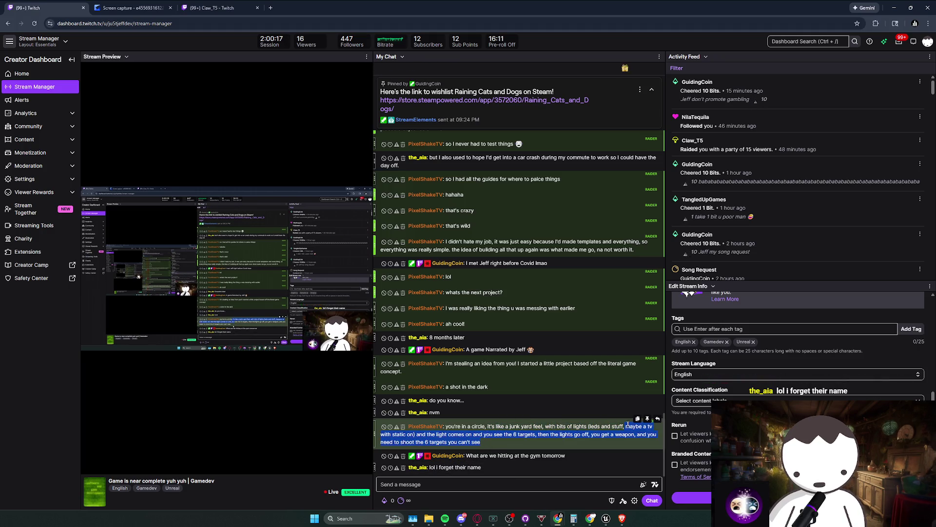
left_click_drag(496, 428, 418, 433)
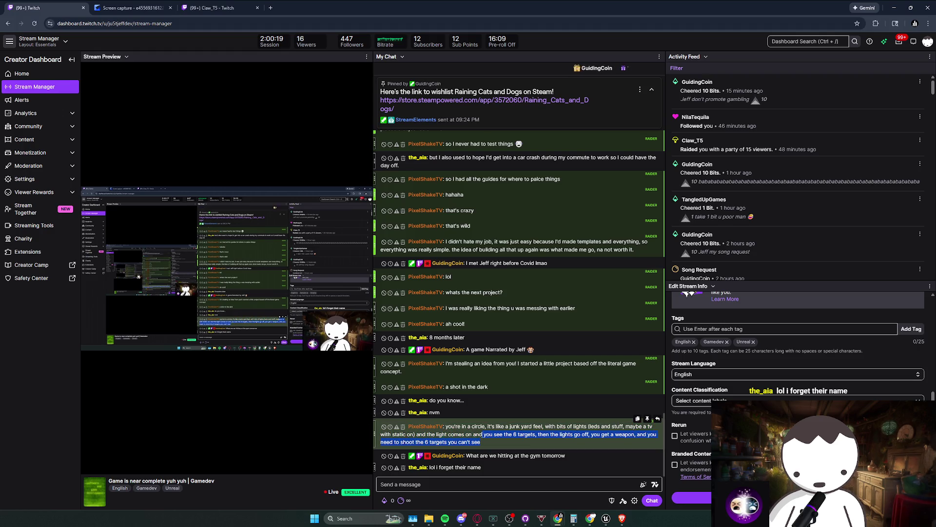
left_click_drag(505, 434, 546, 436)
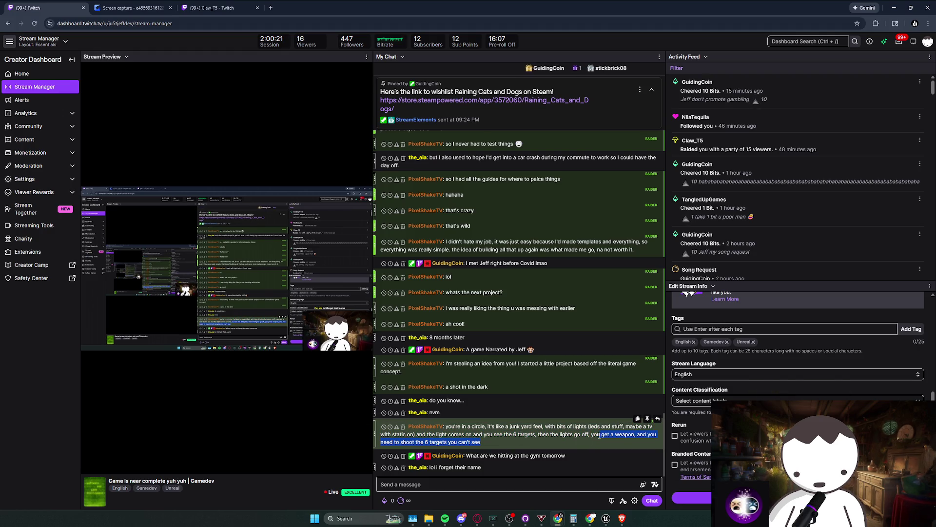
left_click(491, 443)
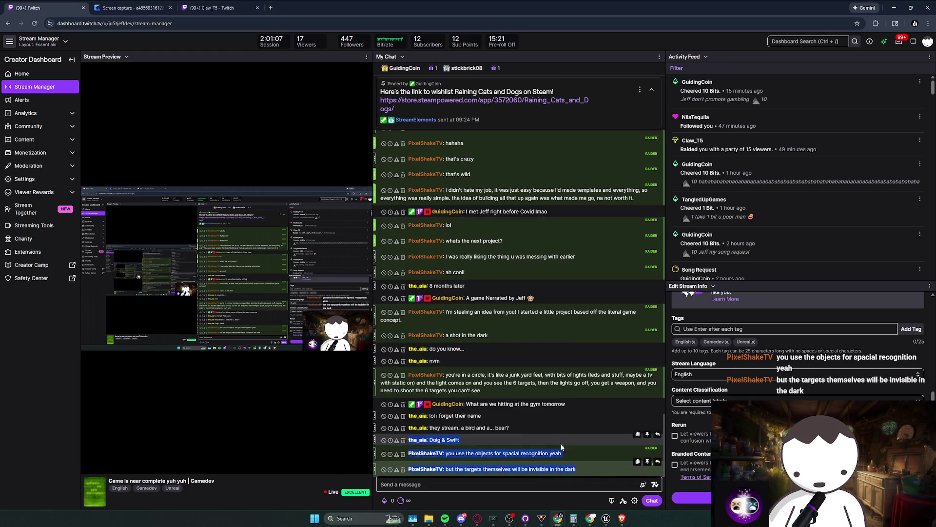
left_click_drag(408, 439, 578, 469)
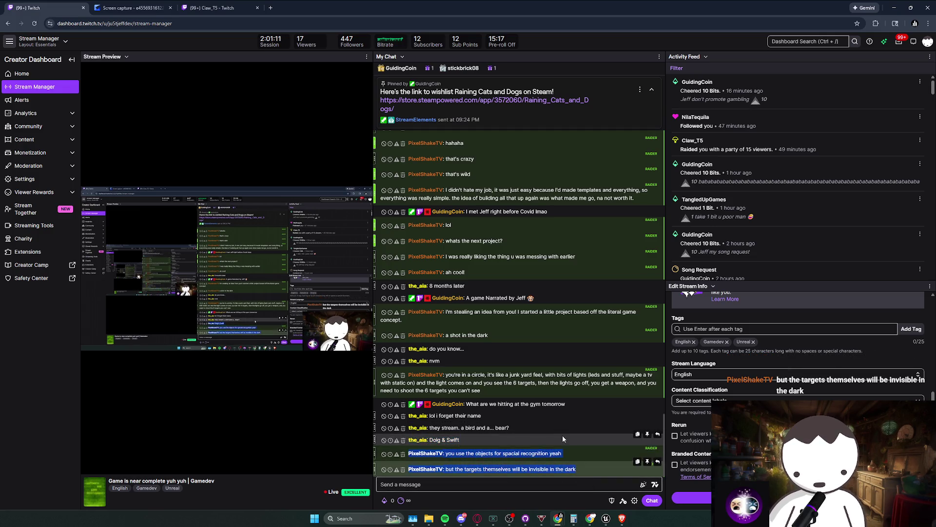
left_click(525, 456)
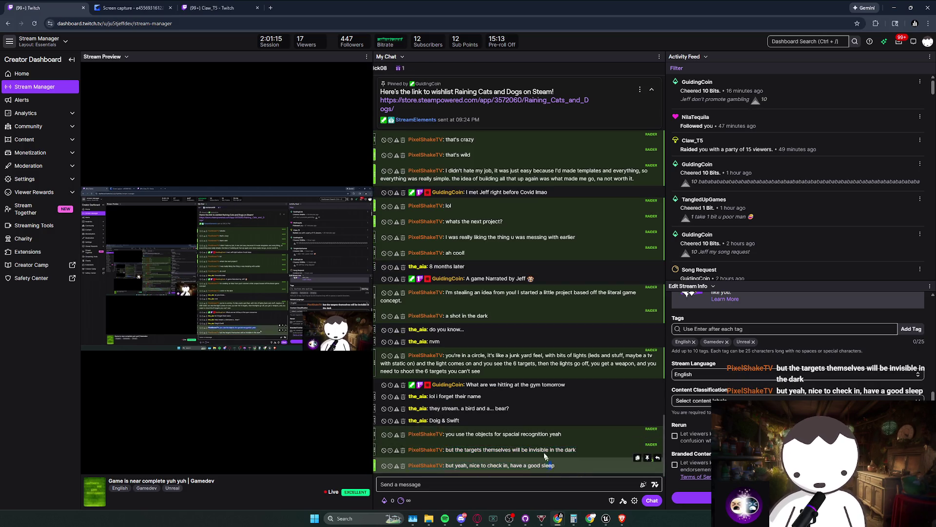
left_click_drag(555, 466, 546, 428)
left_click(548, 466)
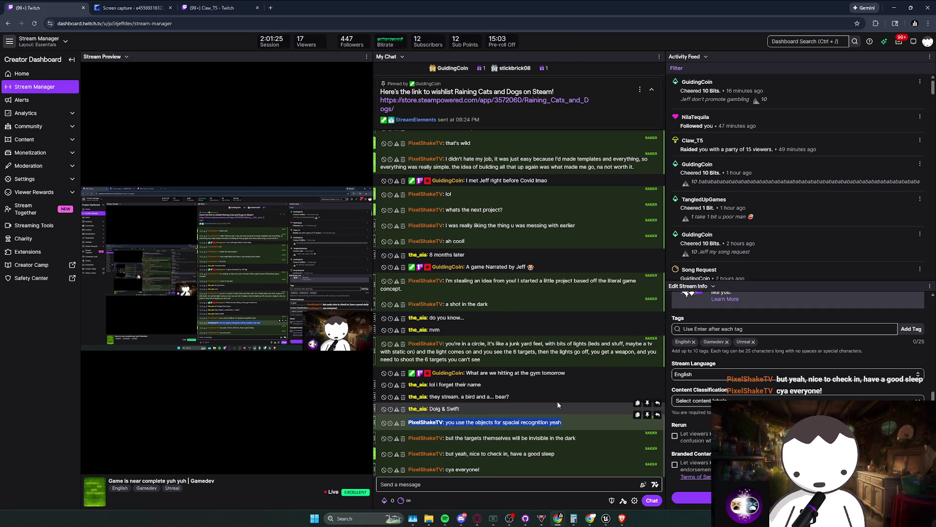
left_click(574, 444)
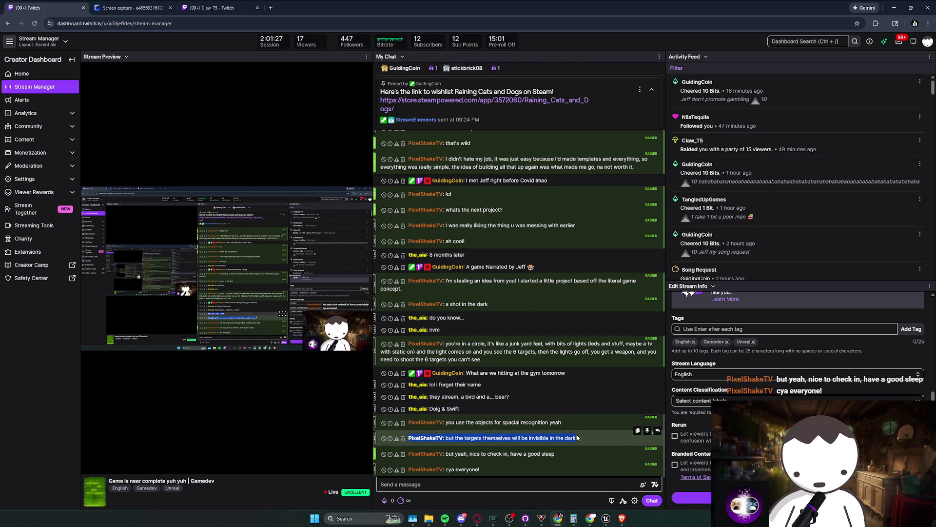
mouse_move(570, 456)
left_mouse_down()
mouse_move(554, 419)
mouse_move(479, 438)
mouse_move(486, 447)
left_mouse_up()
left_click(486, 457)
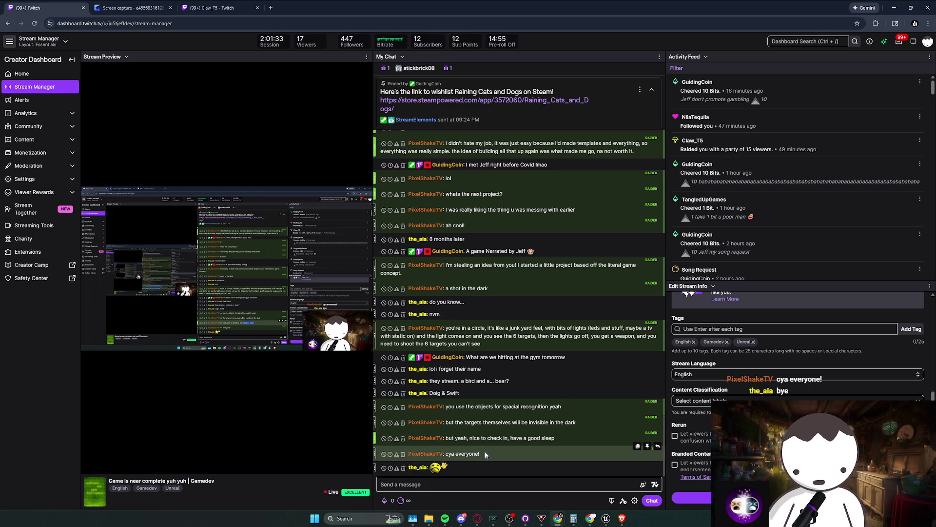